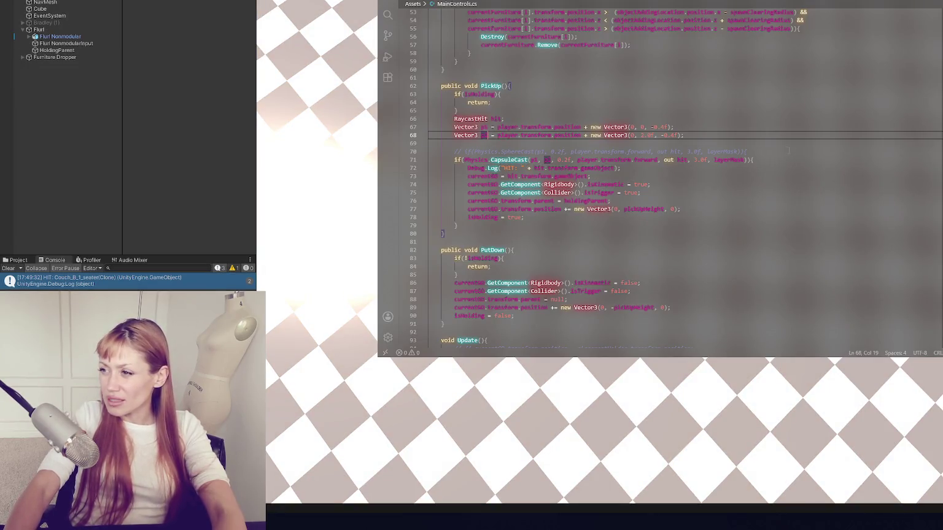
# Step: Comment out the CapsuleCast if-check on line 71, add new lines, and switch to the OverlapSphere docs
pyautogui.click(767, 158)
pyautogui.tripleClick(767, 158)
pyautogui.click(767, 158)
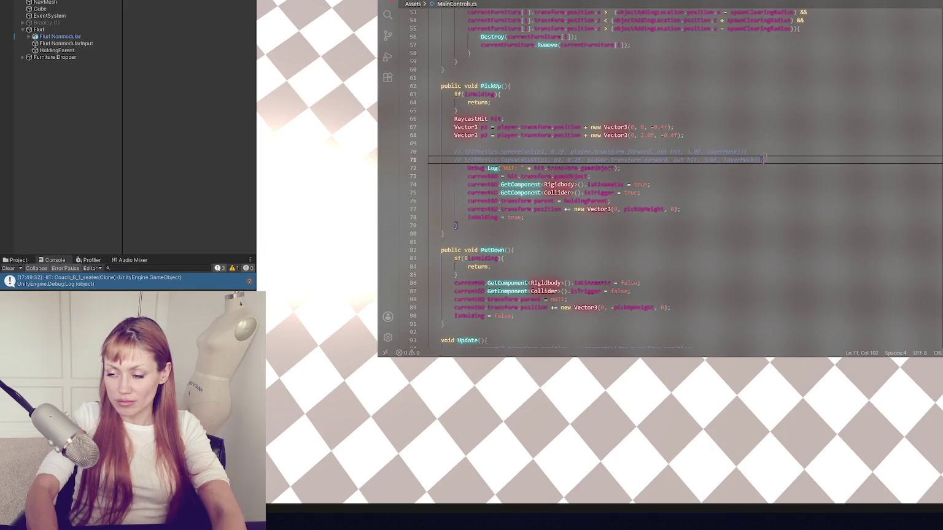
pyautogui.hotkey('ctrl', '/')
pyautogui.press('Return')
pyautogui.press('Return')
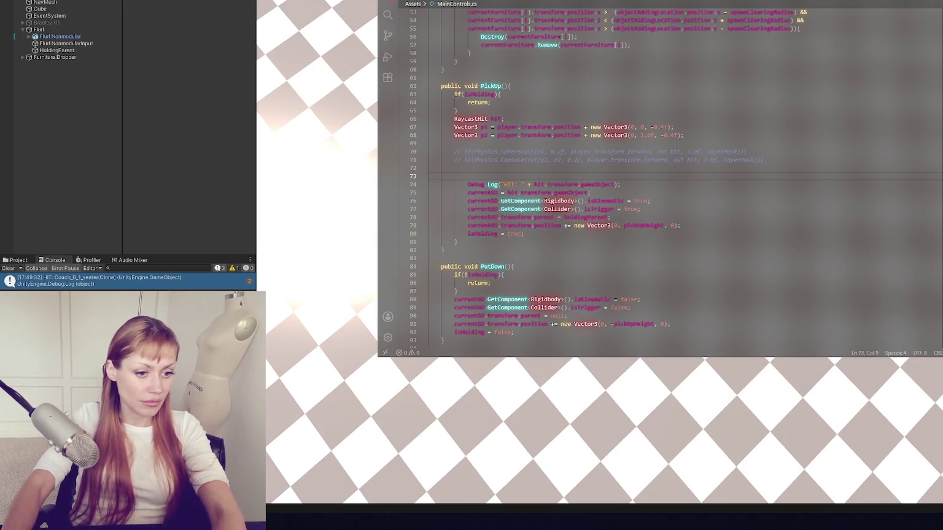
pyautogui.hotkey('alt', 'Tab')
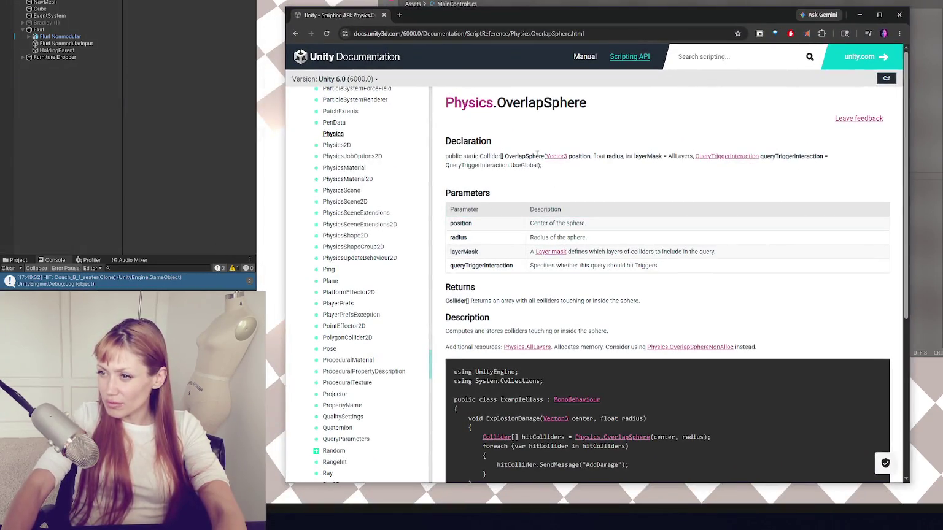
# Step: Scroll the OverlapSphere page, highlight the Collider[] OverlapSphere declaration, then return to the code editor
pyautogui.scroll(-3, 487, 219)
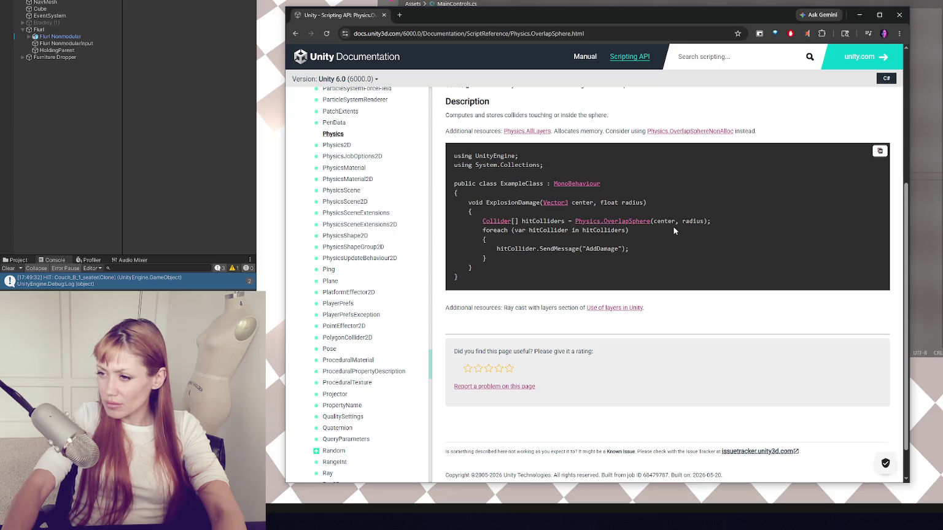
pyautogui.scroll(3, 673, 231)
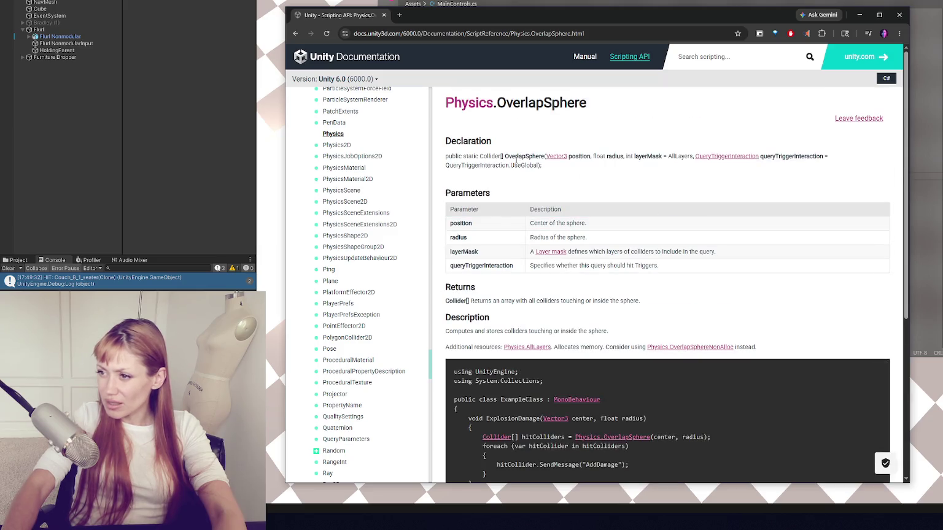
pyautogui.moveTo(480, 157); pyautogui.dragTo(543, 157)
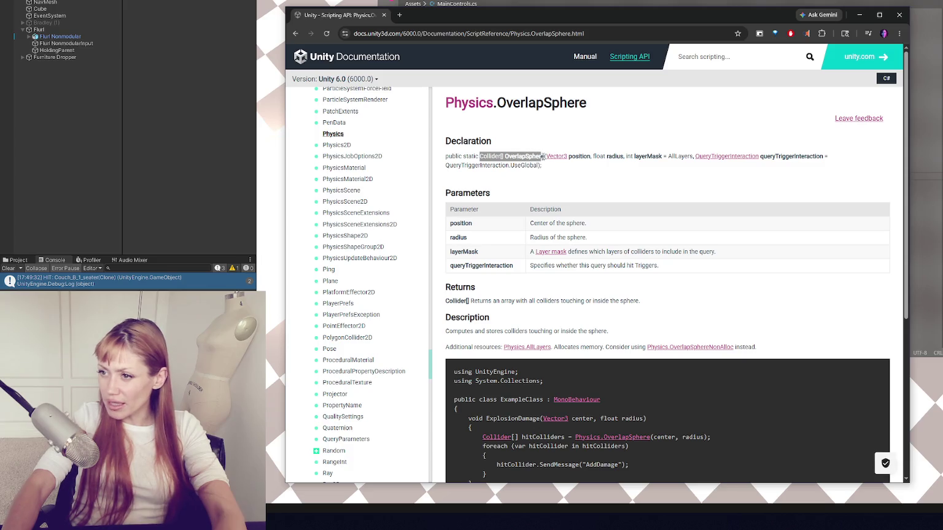
pyautogui.click(538, 186)
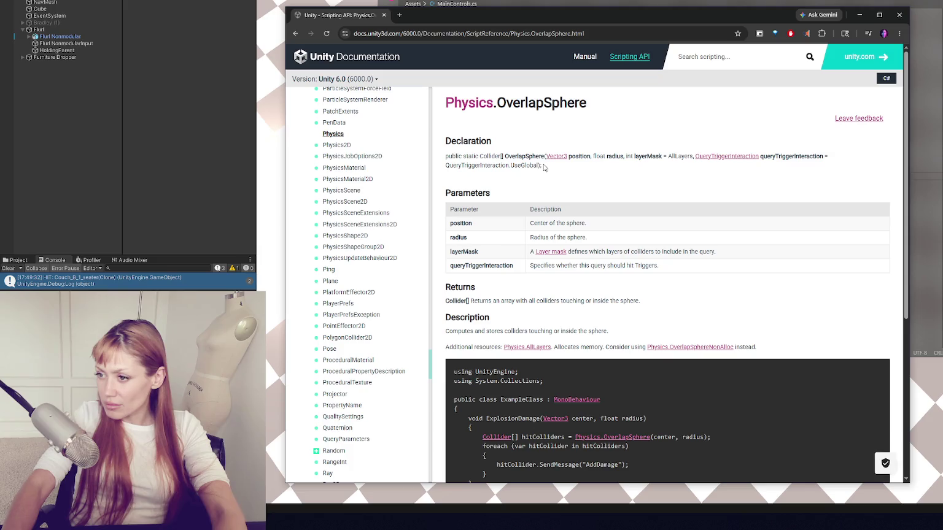
pyautogui.moveTo(589, 15); pyautogui.dragTo(487, 16)
pyautogui.hotkey('alt', 'Tab')
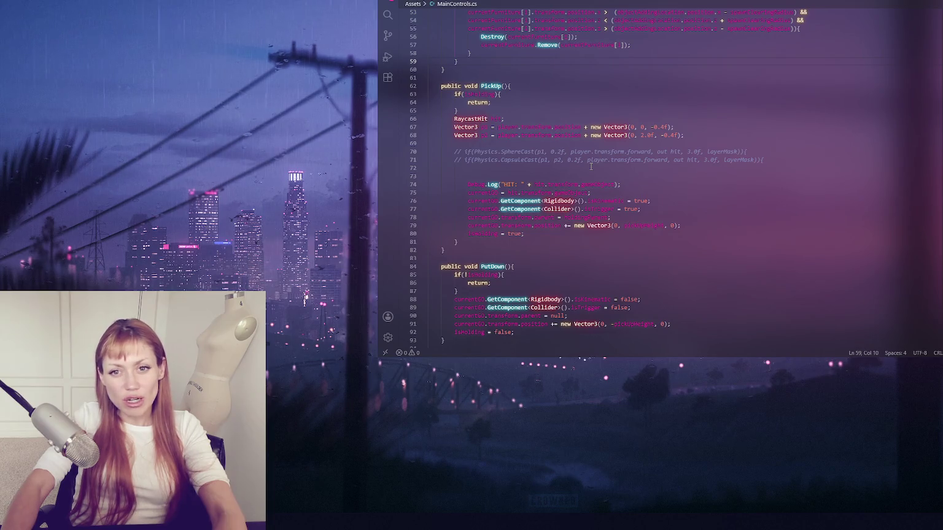
# Step: Delete the commented-out SphereCast line below the p2 declaration
pyautogui.click(682, 127)
pyautogui.click(696, 136)
pyautogui.click(672, 135)
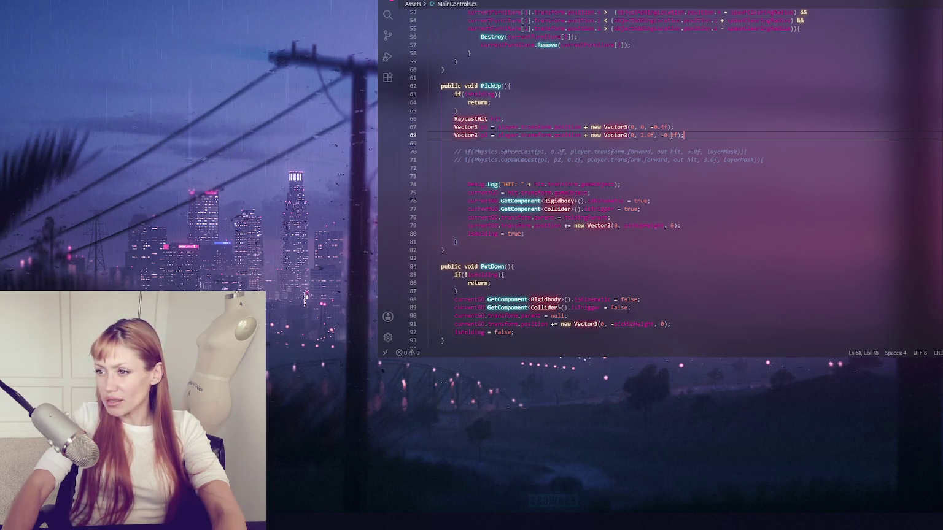
pyautogui.moveTo(758, 152); pyautogui.dragTo(757, 144)
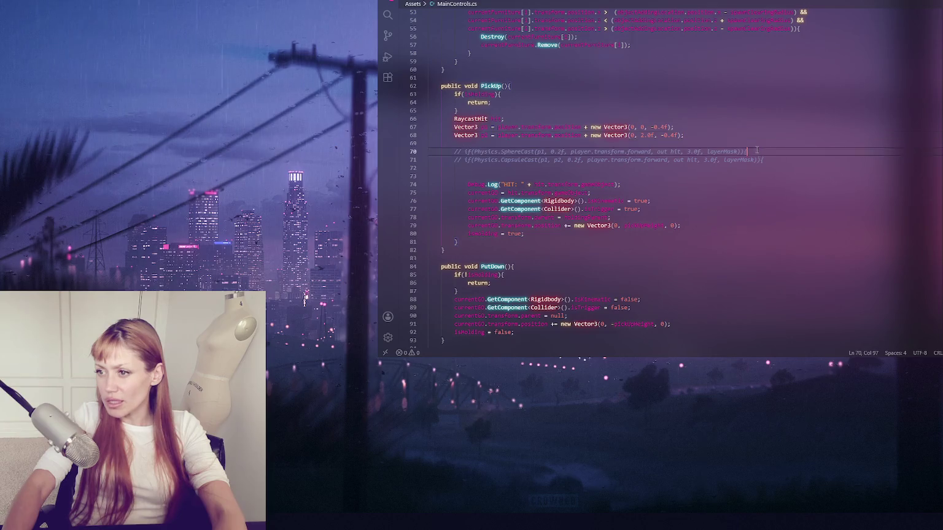
pyautogui.press('Delete')
# Step: Uncomment the CapsuleCast check and insert two blank lines above it
pyautogui.click(790, 153)
pyautogui.hotkey('ctrl', '/')
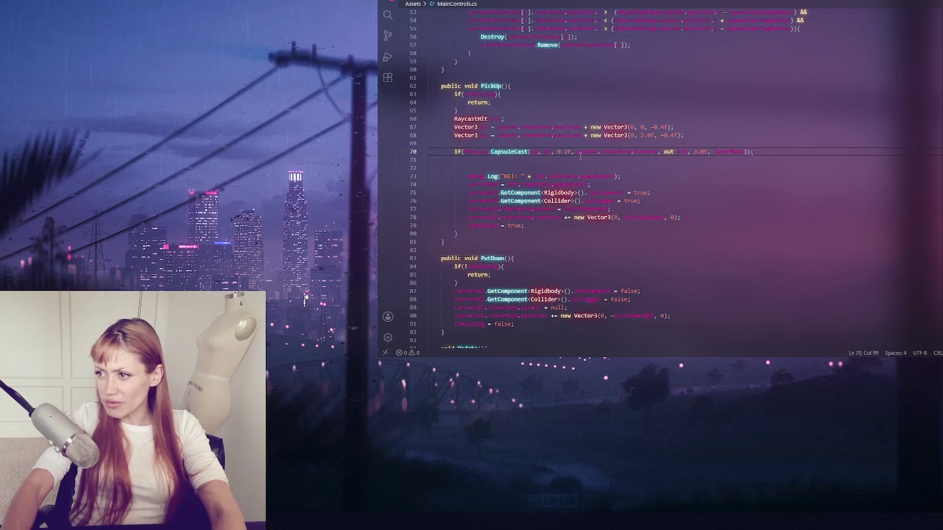
pyautogui.press('Down')
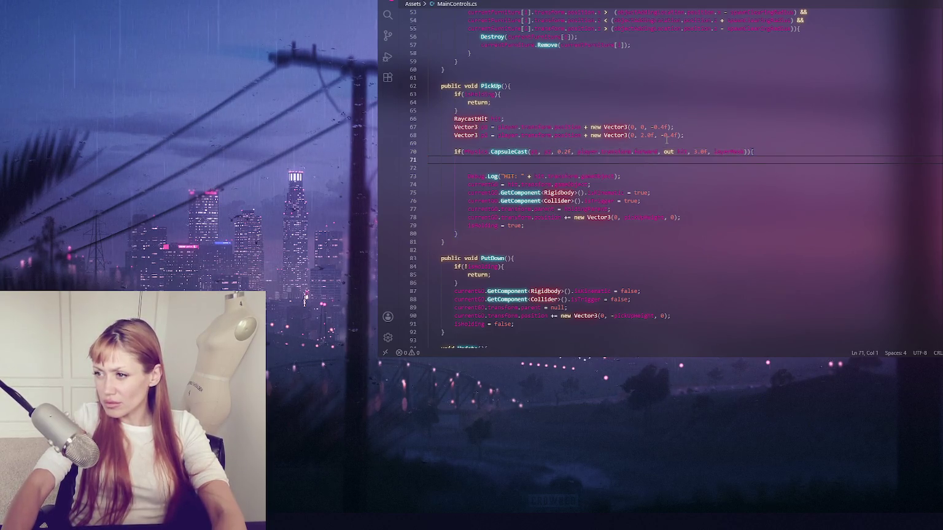
pyautogui.click(700, 135)
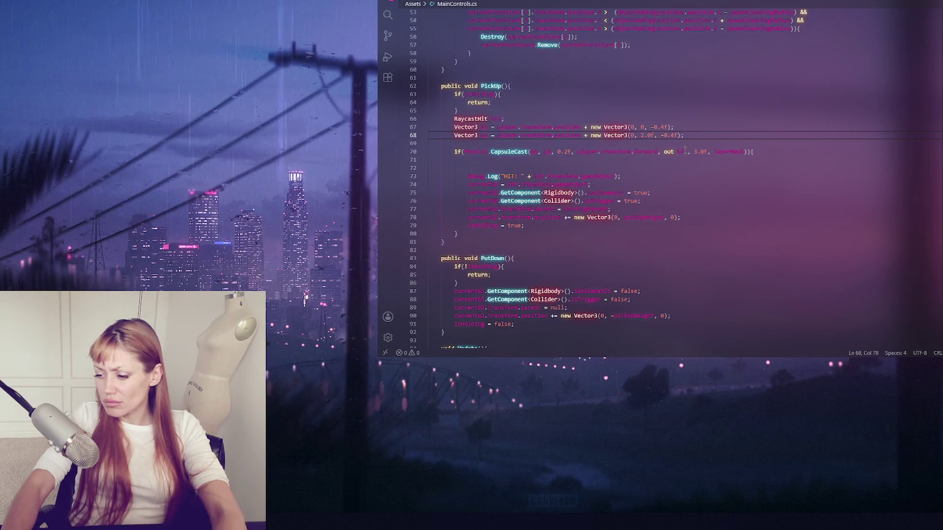
pyautogui.click(631, 151)
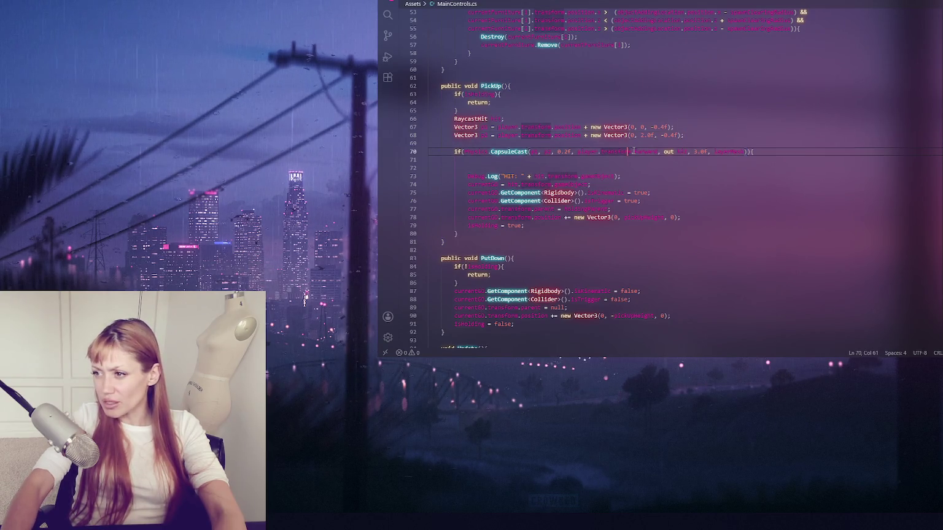
pyautogui.click(760, 151)
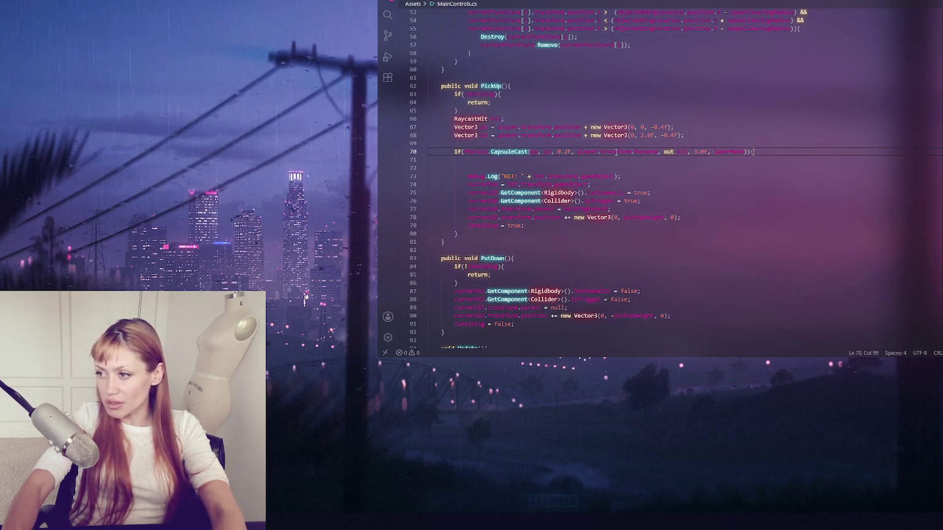
pyautogui.hotkey('ctrl', 'shift', 'Return')
pyautogui.hotkey('ctrl', 'shift', 'Return')
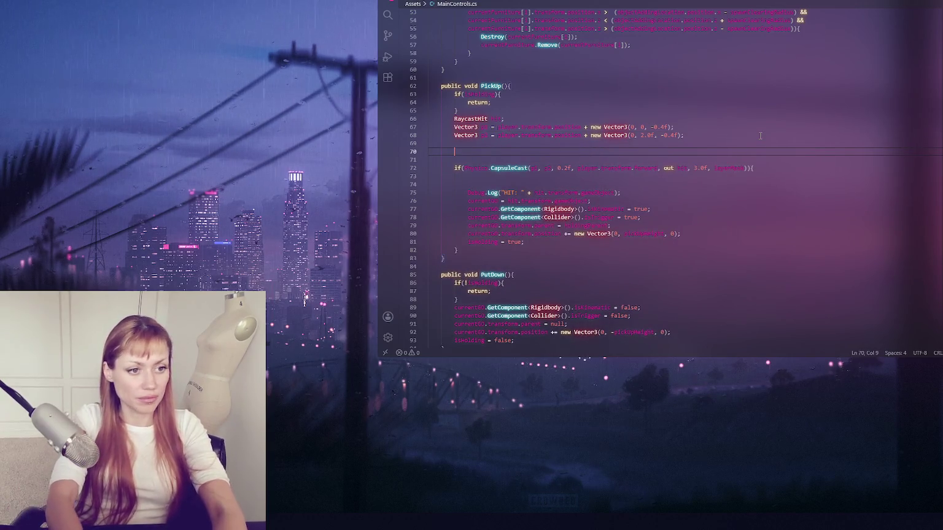
# Step: Add the Collider[] hitColliders = Physics.OverlapSphere(...) line and comment out the p1 and p2 points
pyautogui.write('Debuider[] ')
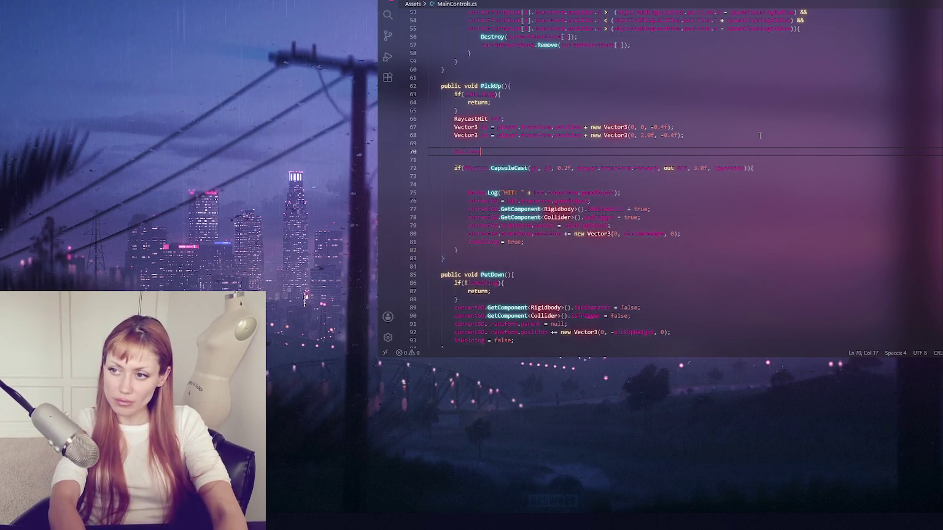
pyautogui.write('hit')
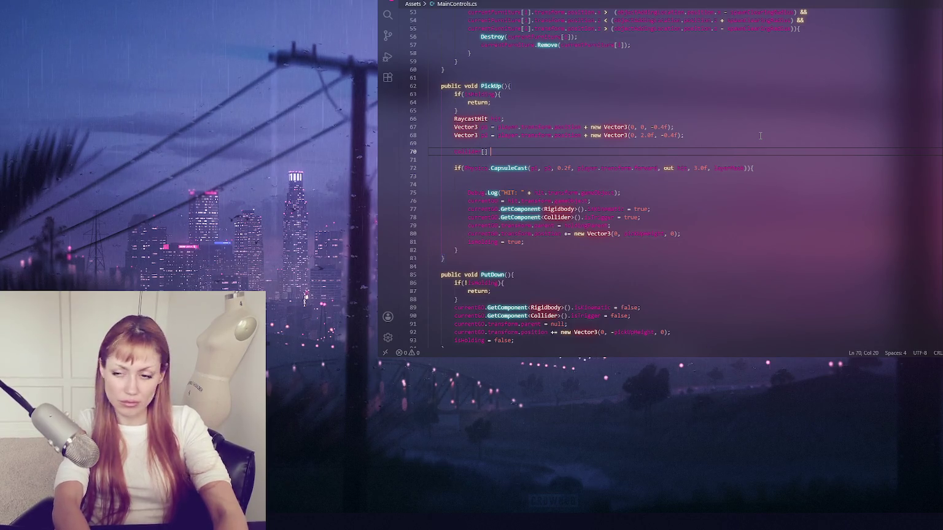
pyautogui.write('liders = ')
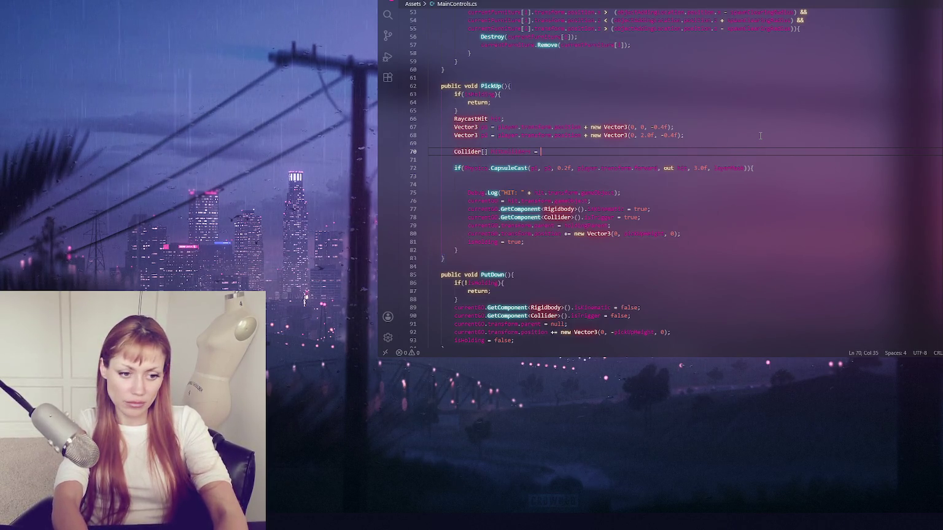
pyautogui.write('Physics.O')
pyautogui.write('pC')
pyautogui.write('e(')
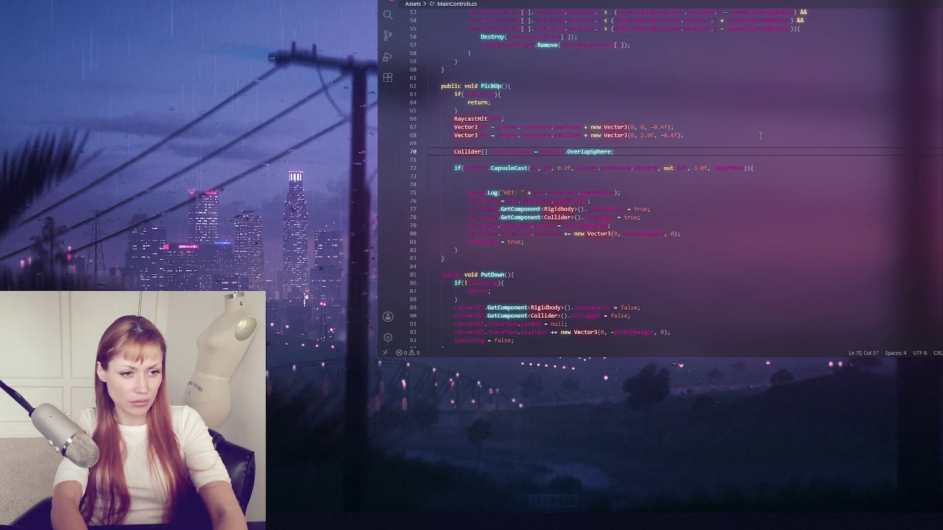
pyautogui.write('player')
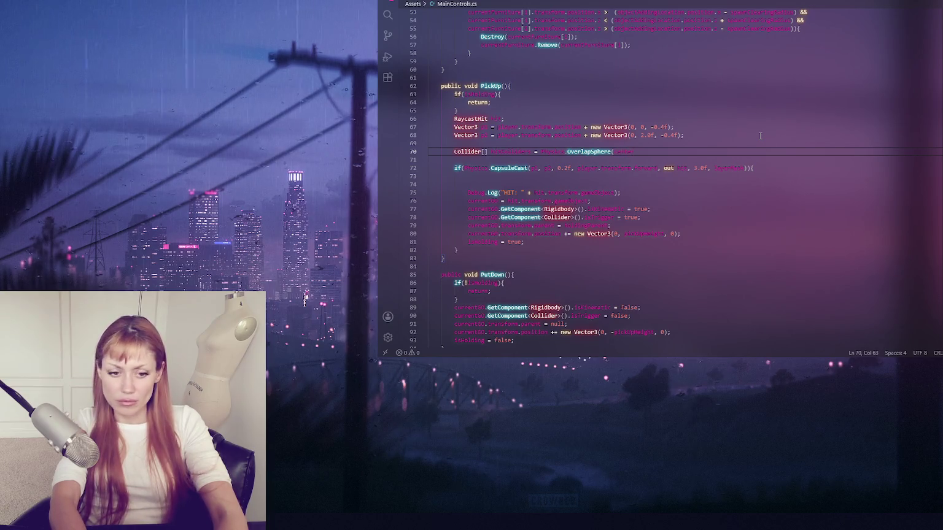
pyautogui.write('adius);')
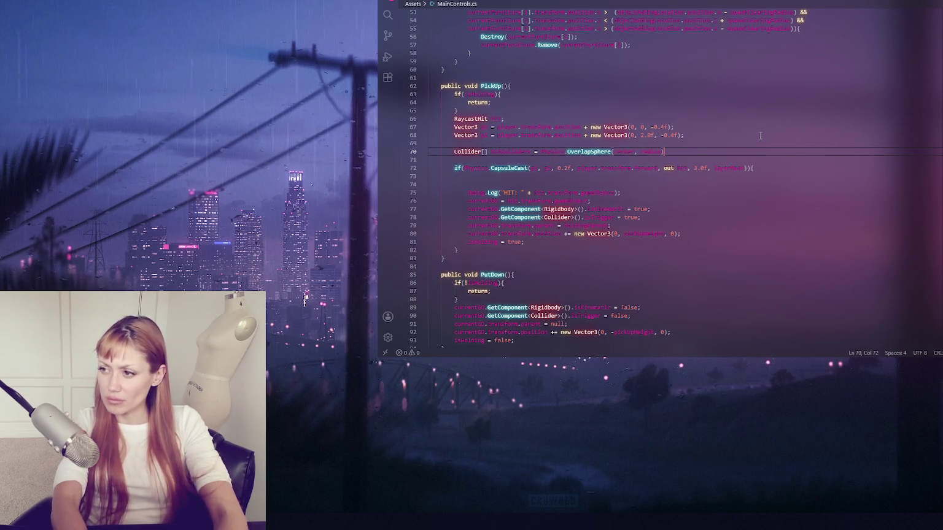
pyautogui.click(687, 136)
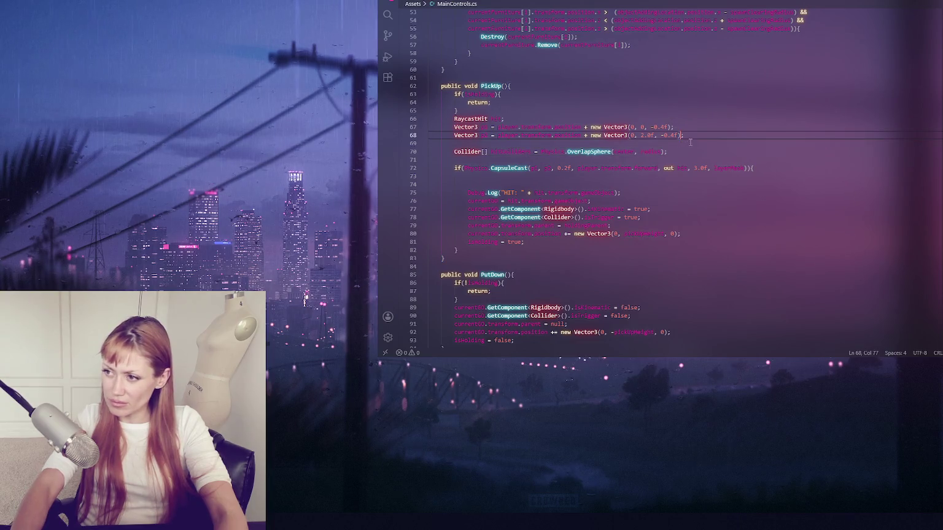
pyautogui.hotkey('shift', 'Up')
pyautogui.hotkey('ctrl', '/')
# Step: Add blank lines around the commented CapsuleCast check and above the OverlapSphere query
pyautogui.click(700, 168)
pyautogui.hotkey('ctrl', '/')
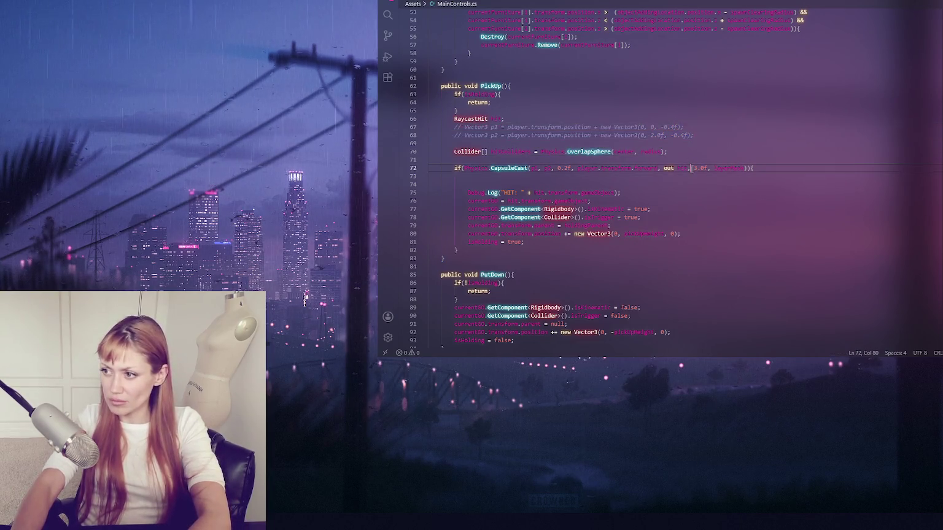
pyautogui.click(588, 248)
pyautogui.click(655, 178)
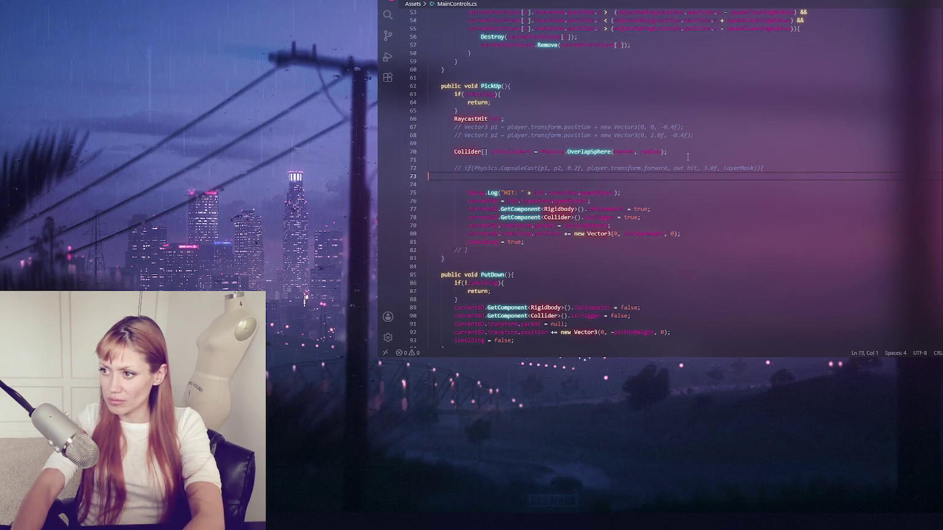
pyautogui.click(658, 160)
pyautogui.press('Return')
pyautogui.press('Return')
pyautogui.click(661, 143)
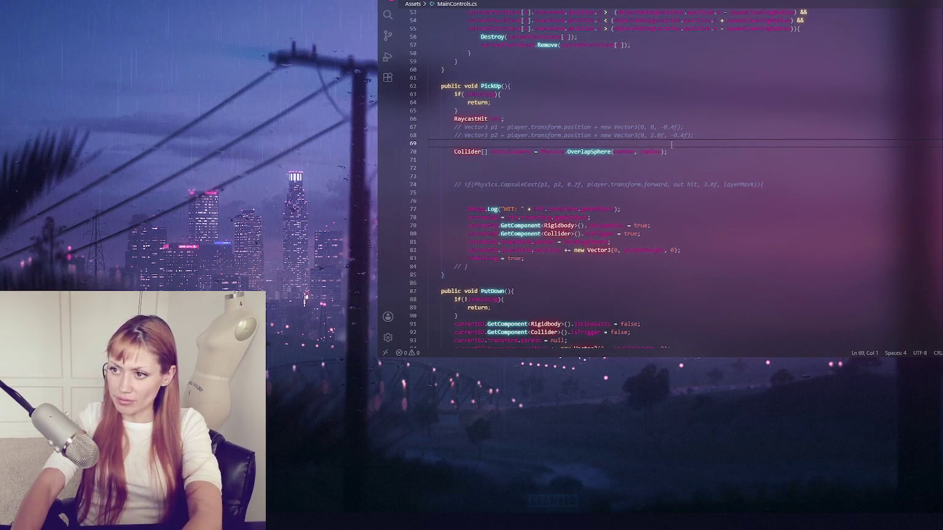
pyautogui.press('Return')
pyautogui.press('Return')
# Step: Comment out the RaycastHit declaration and start a Vector3 center = player.transform.position line
pyautogui.click(511, 119)
pyautogui.hotkey('ctrl', '/')
pyautogui.click(579, 159)
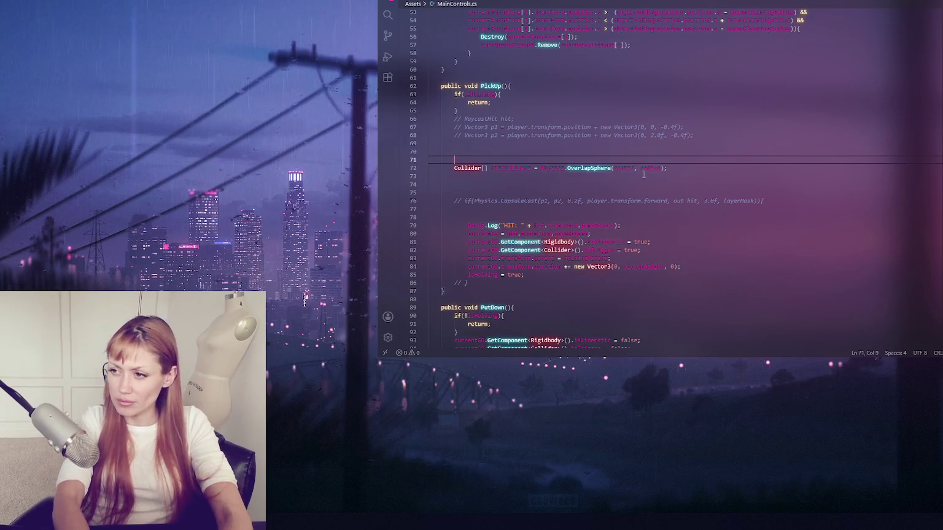
pyautogui.write('Vector3 center')
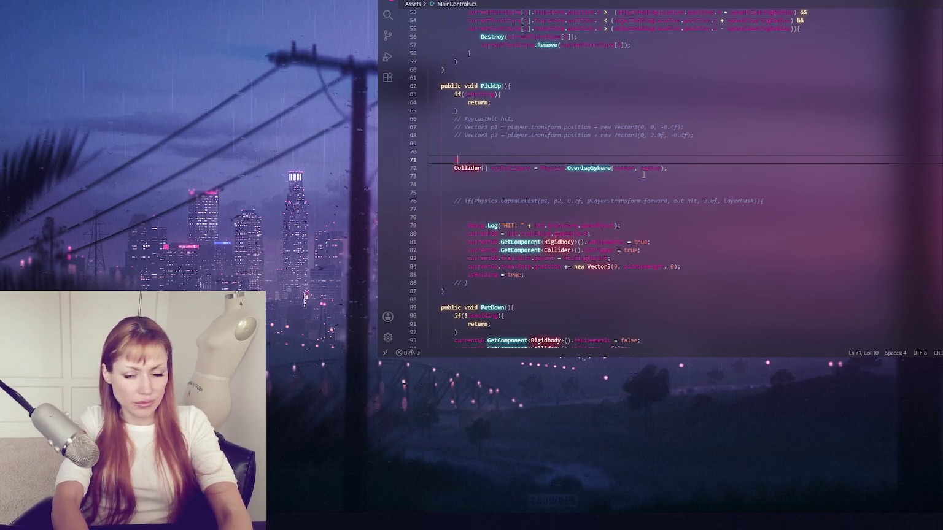
pyautogui.write(' = player.transform.')
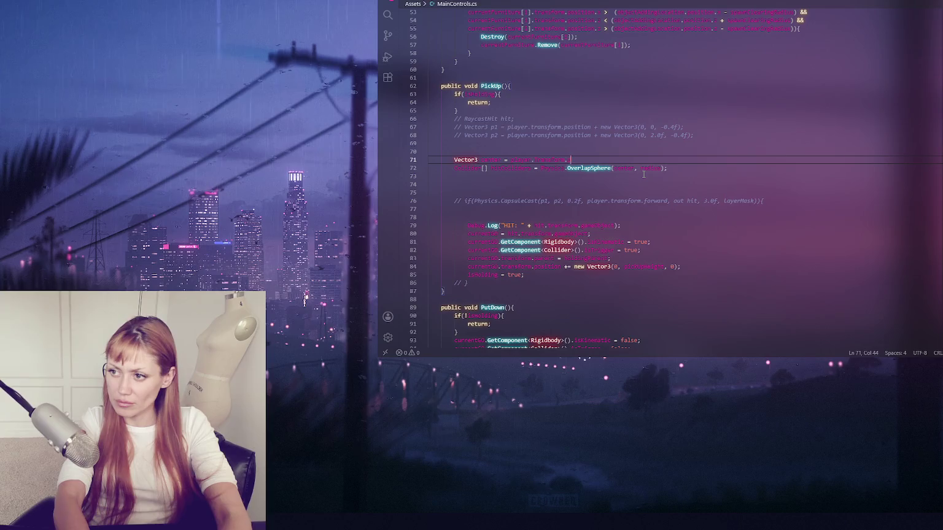
pyautogui.write('position;')
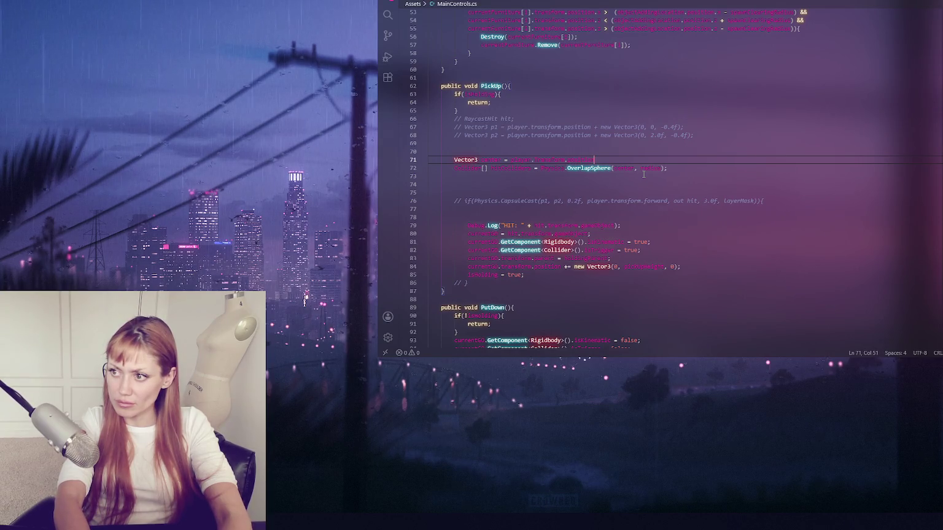
# Step: Add a float radius = 2.0f declaration below the center line
pyautogui.press('Return')
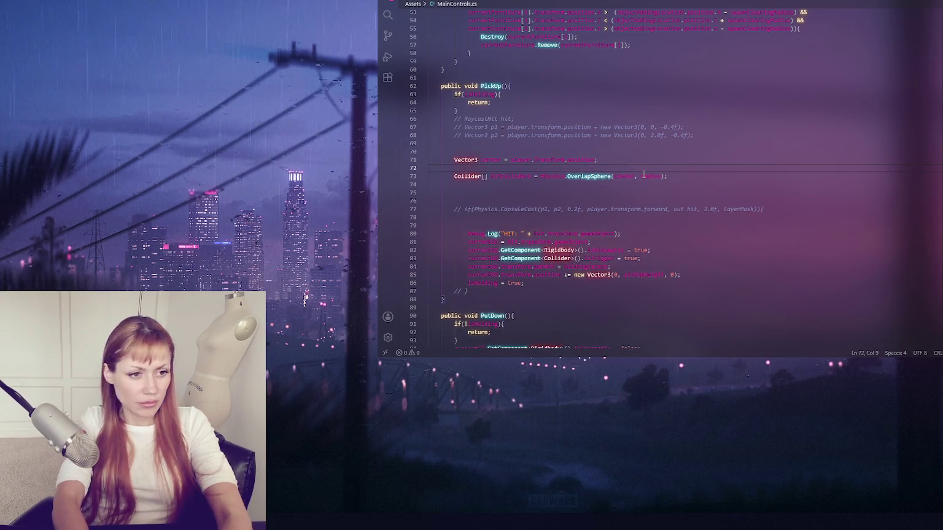
pyautogui.write('/')
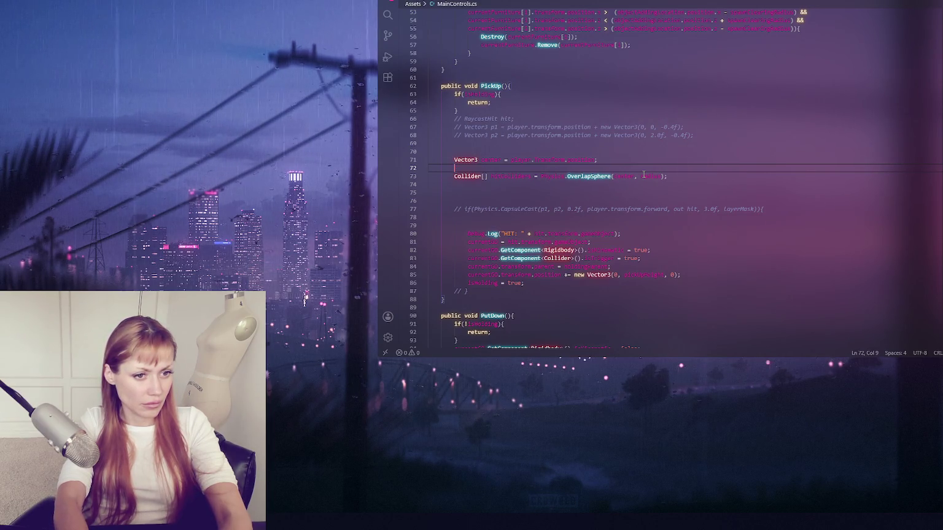
pyautogui.write('float radius =')
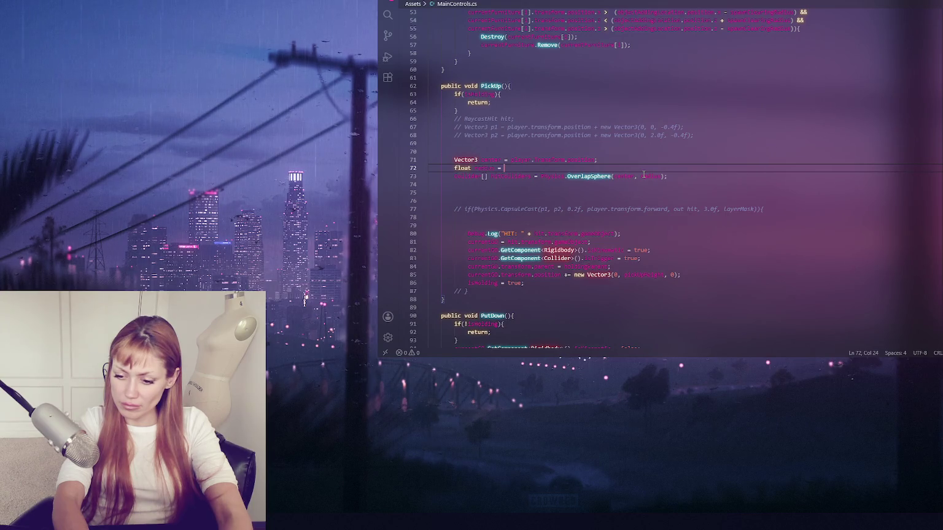
pyautogui.write('2.0f;')
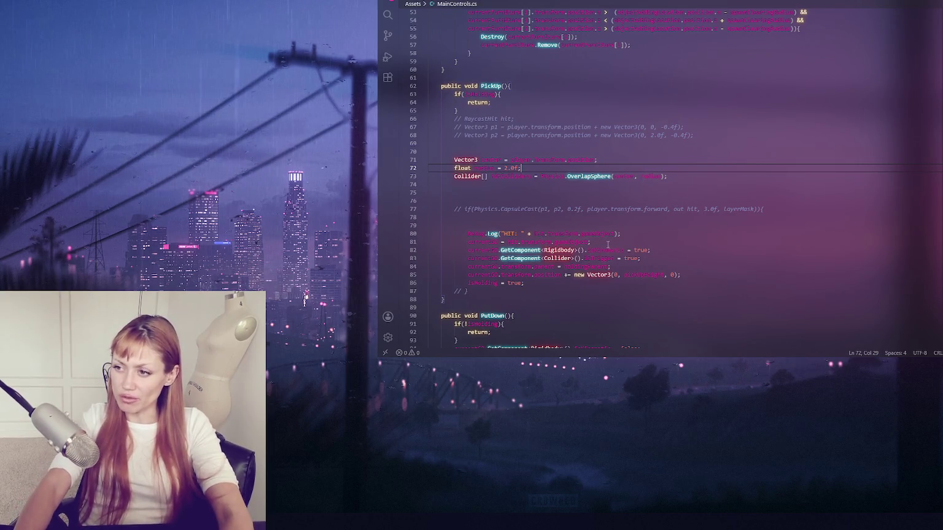
pyautogui.click(666, 176)
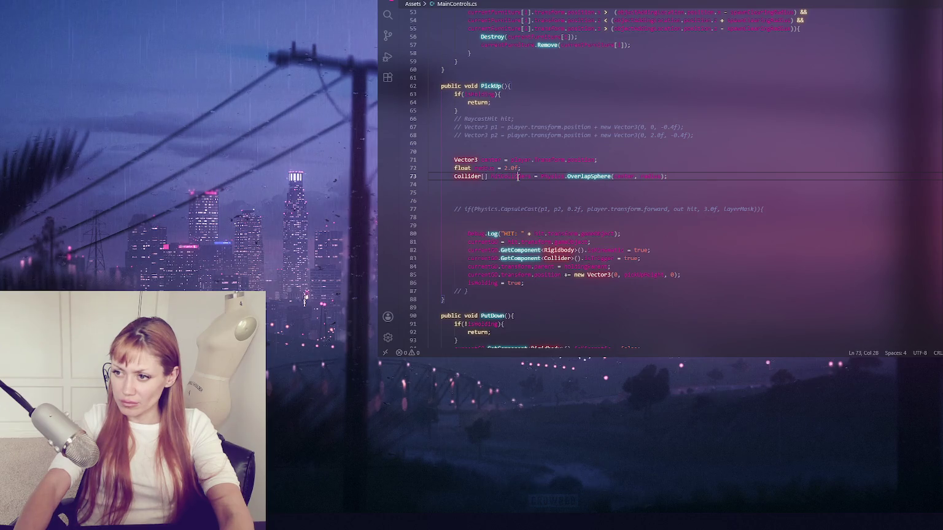
# Step: Open an if(hitColliders.Length > 0) block below the commented CapsuleCast check, containing hitColliders[0];
pyautogui.click(558, 218)
pyautogui.press('Return')
pyautogui.press('Return')
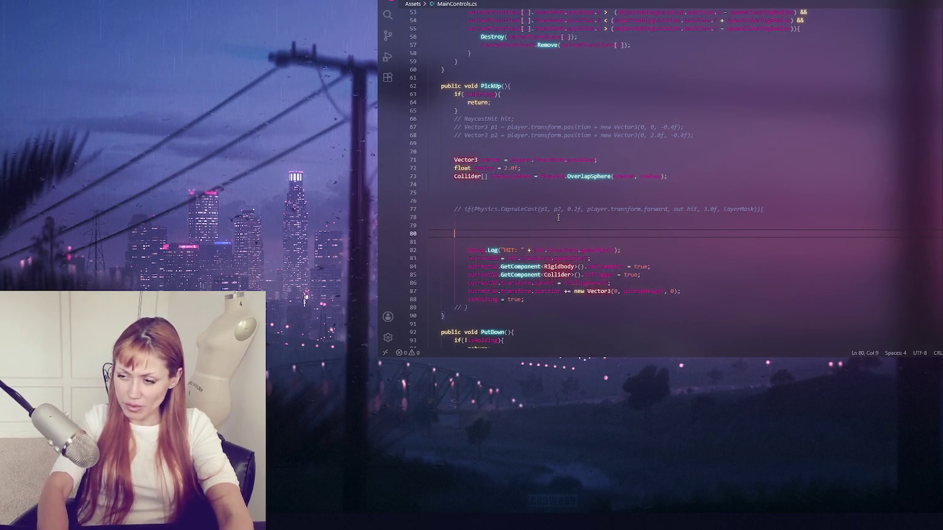
pyautogui.write('if(hitColliders')
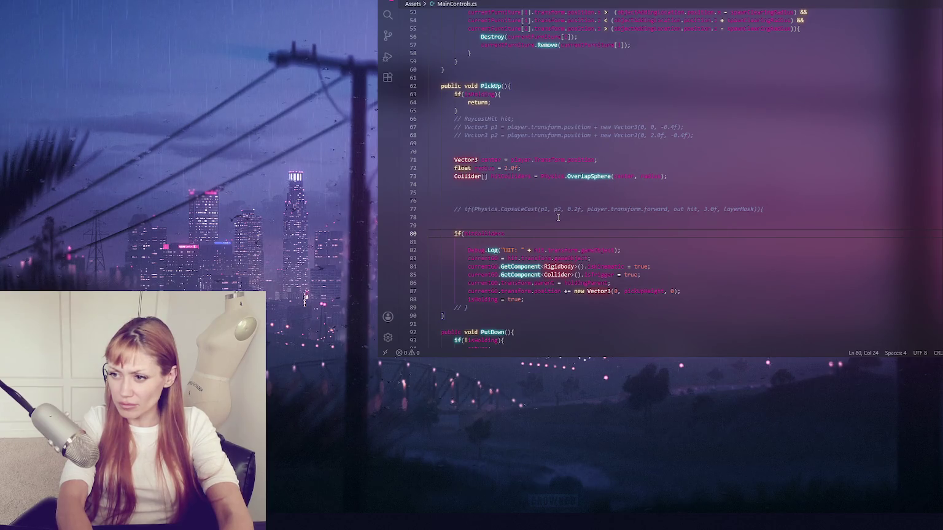
pyautogui.write('.Length > 0')
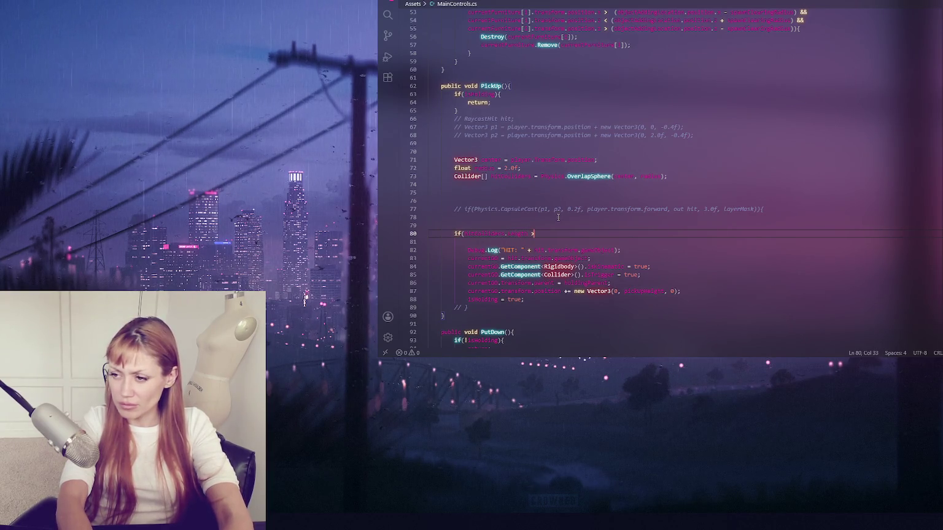
pyautogui.write('){')
pyautogui.press('Return')
pyautogui.write('hitColliders[')
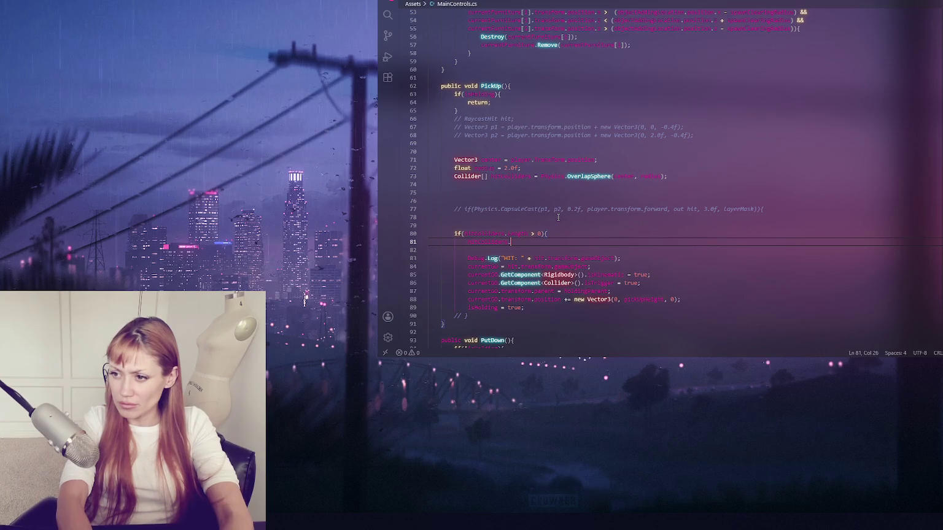
pyautogui.write('0];')
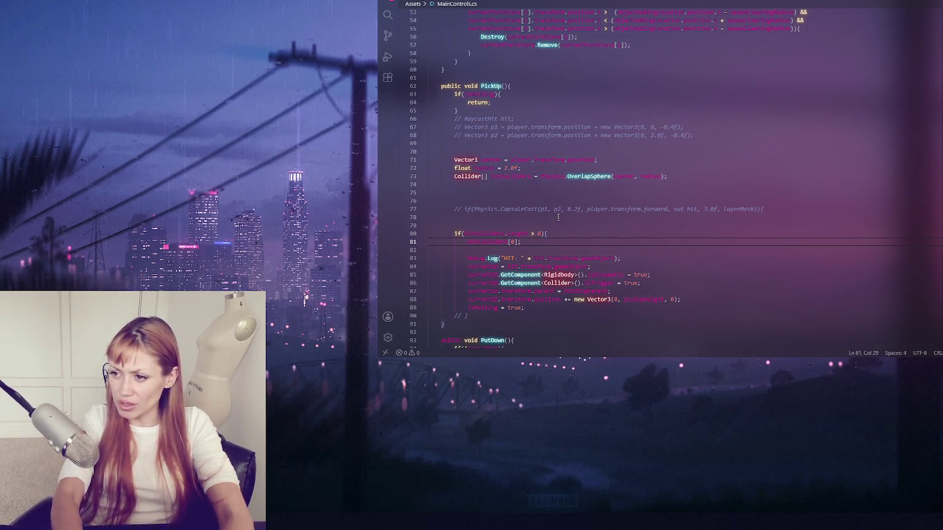
pyautogui.press('BackSpace')
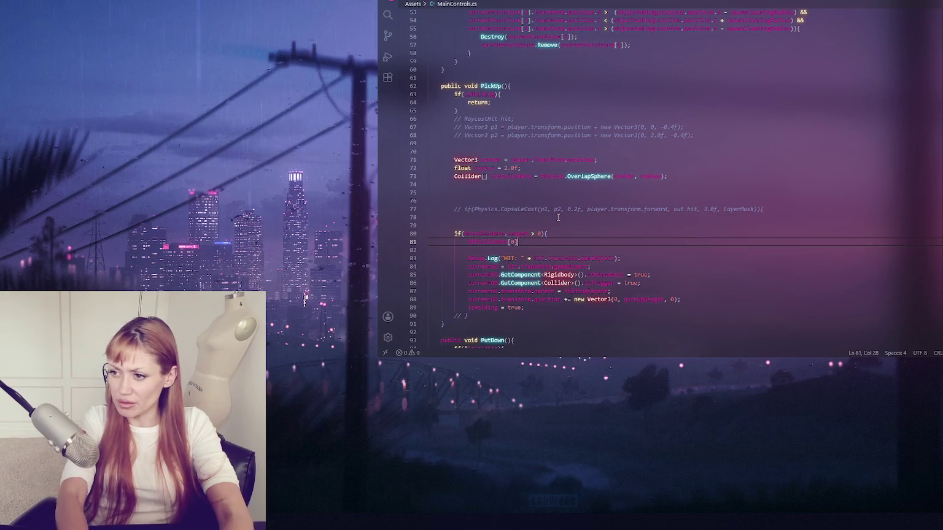
pyautogui.write(';')
# Step: Make the line currentGO = hitColliders[0]; and uncomment the if block's closing brace
pyautogui.doubleClick(489, 268)
pyautogui.hotkey('ctrl', 'c')
pyautogui.click(468, 242)
pyautogui.hotkey('ctrl', 'v')
pyautogui.write('=')
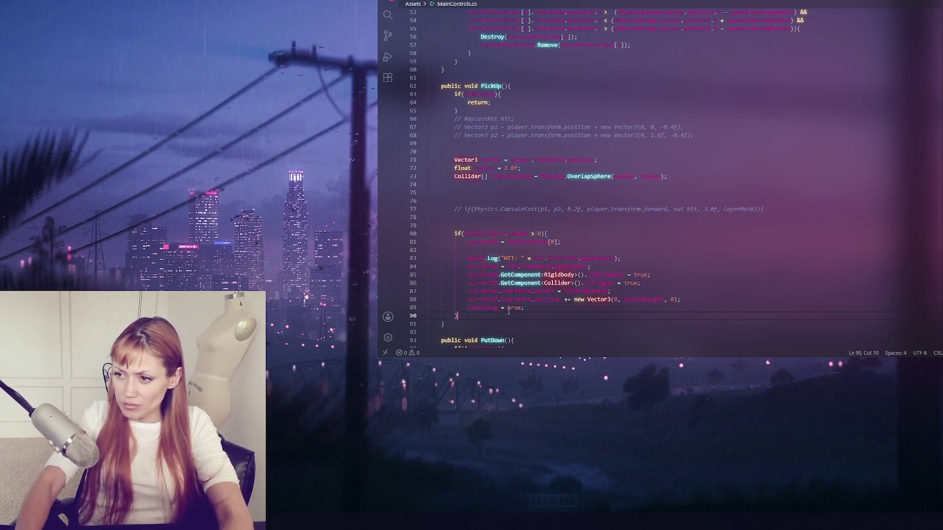
pyautogui.press('End')
pyautogui.scroll(-3, 551, 215)
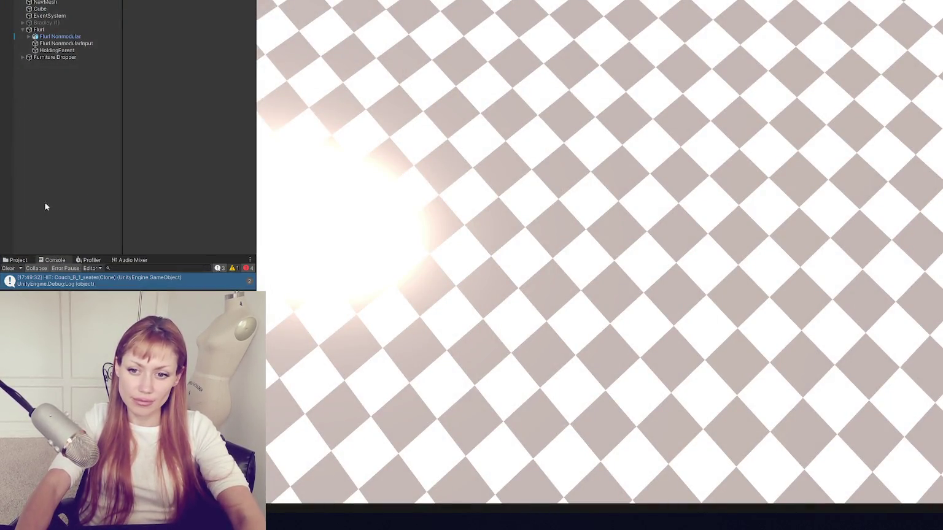
# Step: Follow the compile error and change line 81 to hitColliders[0].gameObject
pyautogui.click(8, 269)
pyautogui.doubleClick(92, 278)
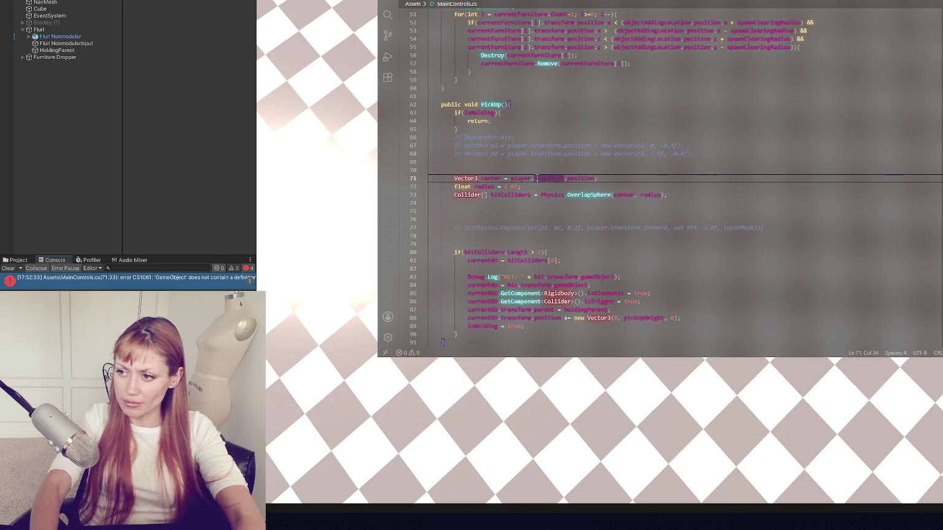
pyautogui.click(154, 197)
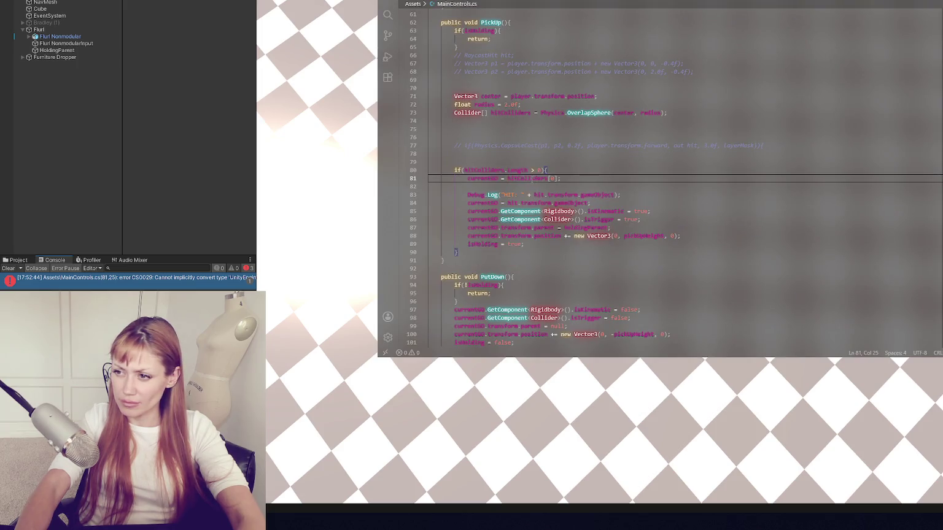
pyautogui.hotkey('ctrl', 'shift', 'Right')
pyautogui.click(555, 179)
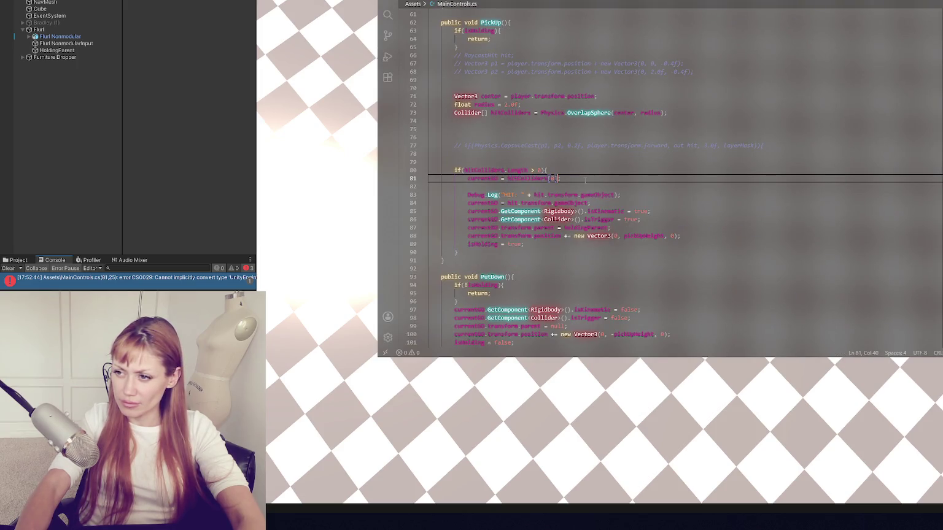
pyautogui.write('.')
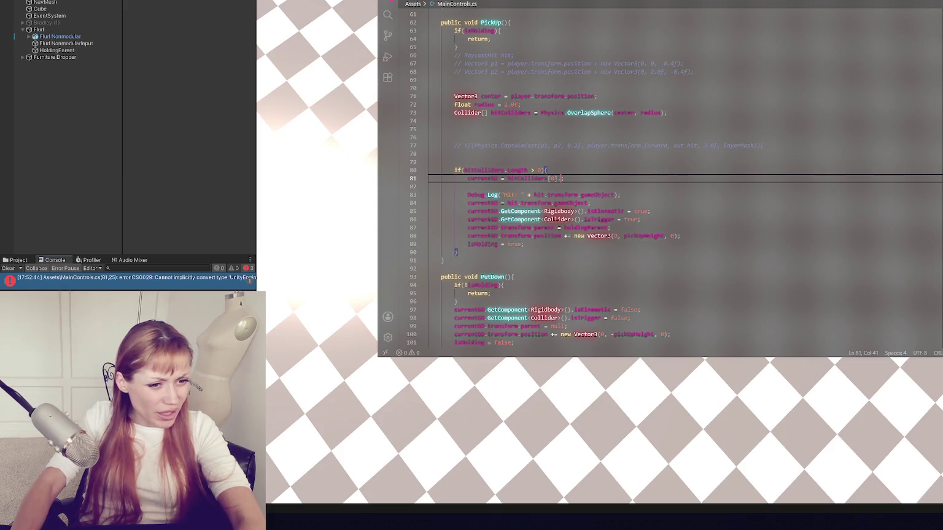
pyautogui.write('gameObject')
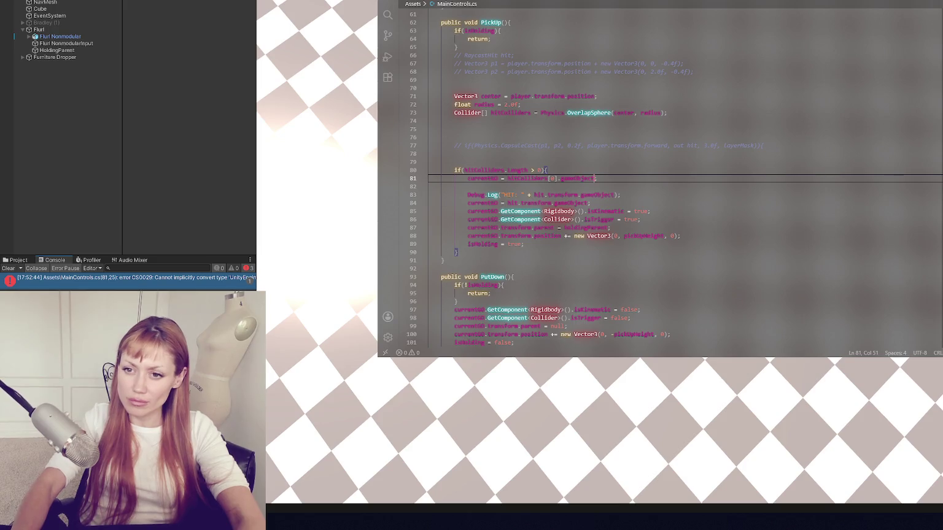
pyautogui.click(37, 159)
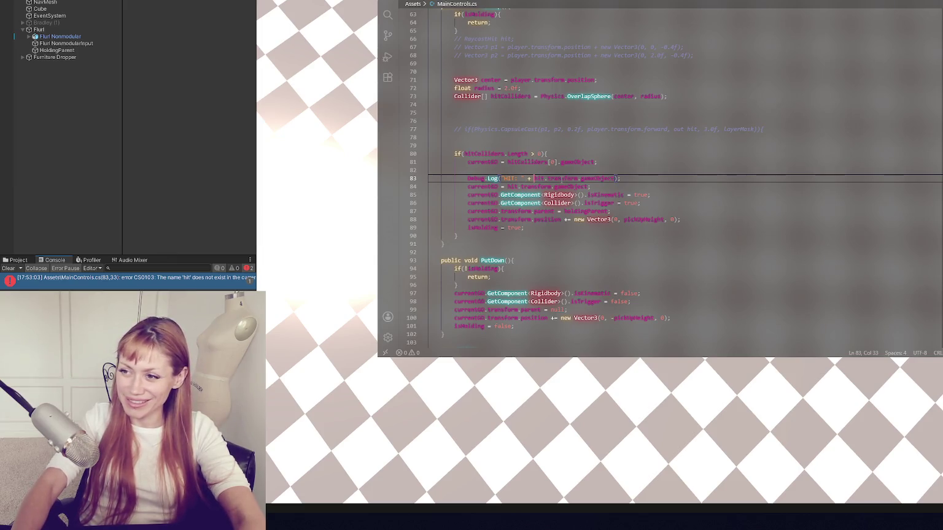
# Step: Comment out the old HIT Debug.Log line and return to Unity to recompile
pyautogui.click(563, 179)
pyautogui.hotkey('ctrl', '/')
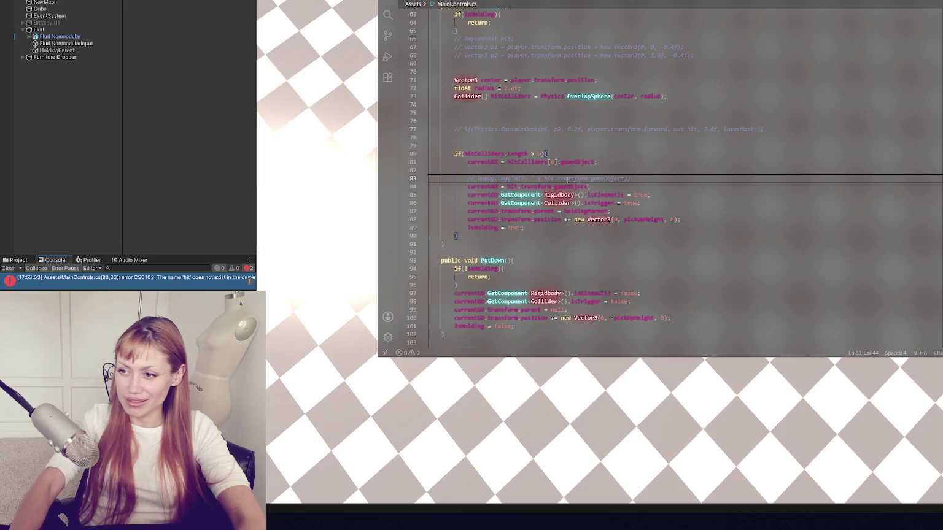
pyautogui.click(243, 191)
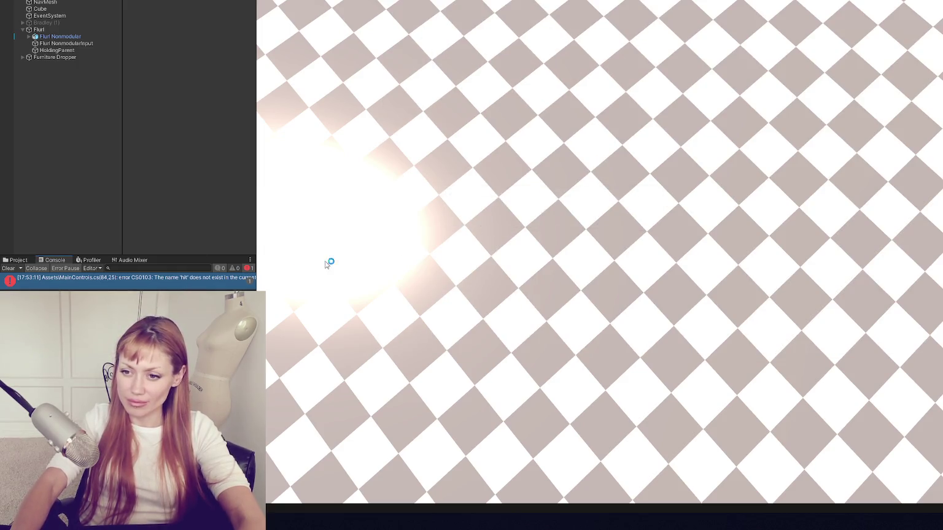
# Step: Comment out currentGO = hit.transform.gameObject, move both commented lines above the if block, and rerun Unity
pyautogui.hotkey('ctrl', '/')
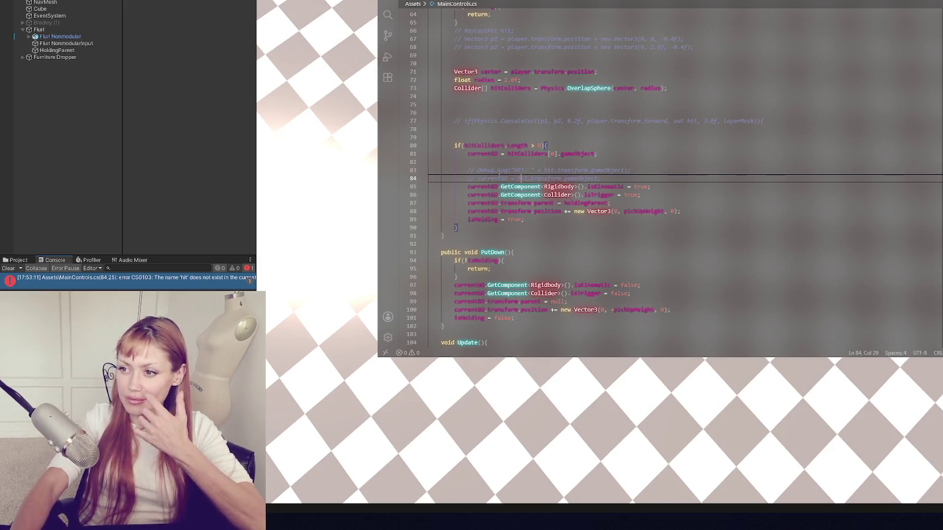
pyautogui.moveTo(632, 162); pyautogui.dragTo(633, 179)
pyautogui.hotkey('ctrl', 'x')
pyautogui.click(668, 127)
pyautogui.hotkey('ctrl', 'v')
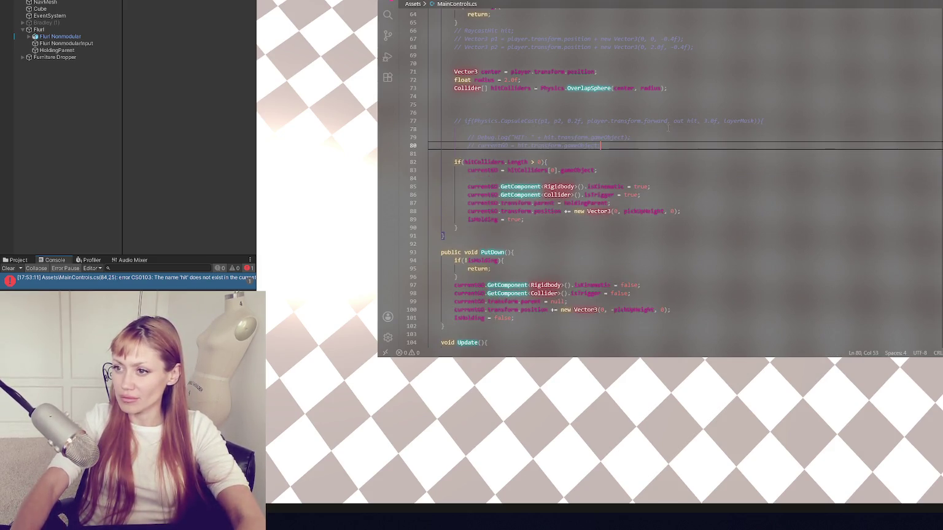
pyautogui.click(203, 193)
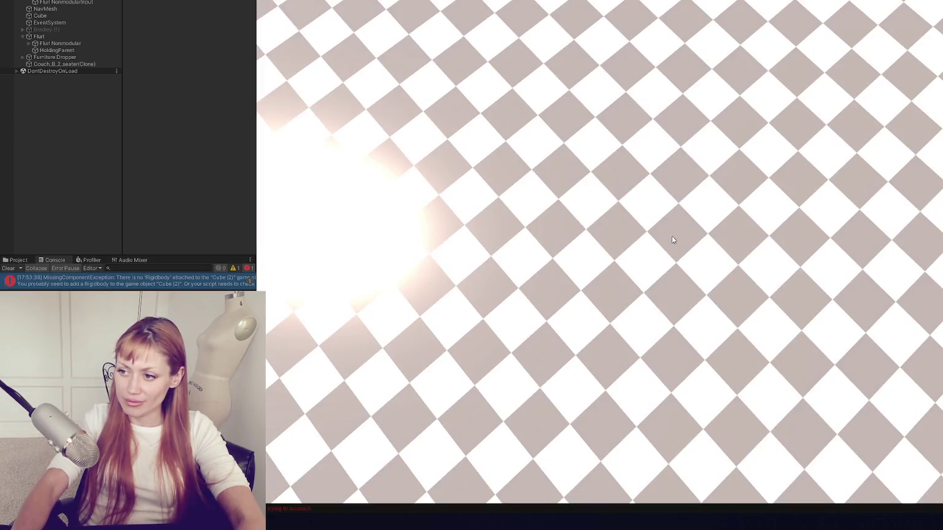
pyautogui.doubleClick(198, 282)
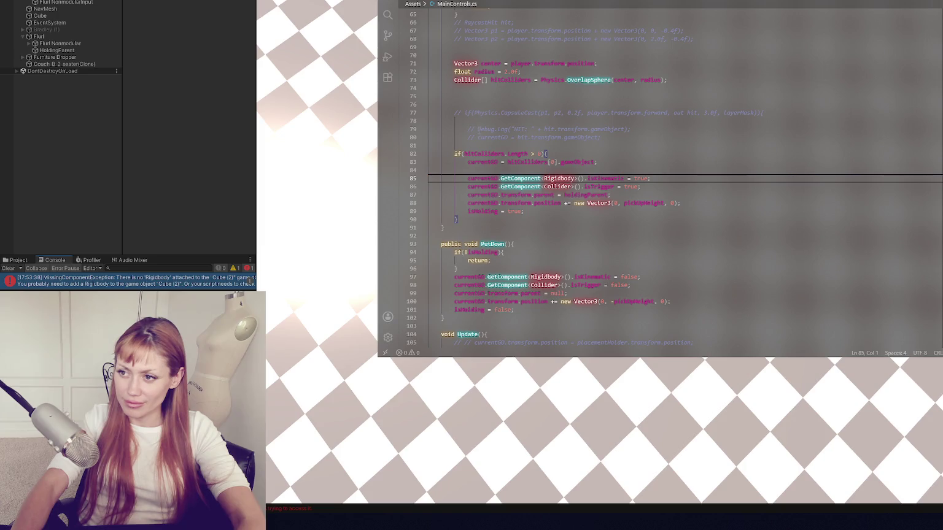
# Step: Add Debug.Log(currentGO.name); and comment out the remaining pickup lines 85–89
pyautogui.click(525, 169)
pyautogui.write('Deb')
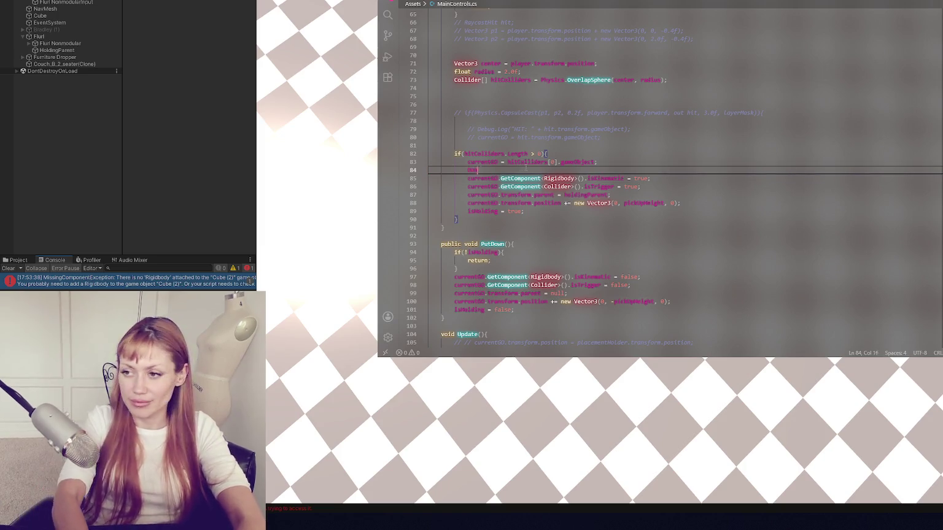
pyautogui.write('ug.Log(')
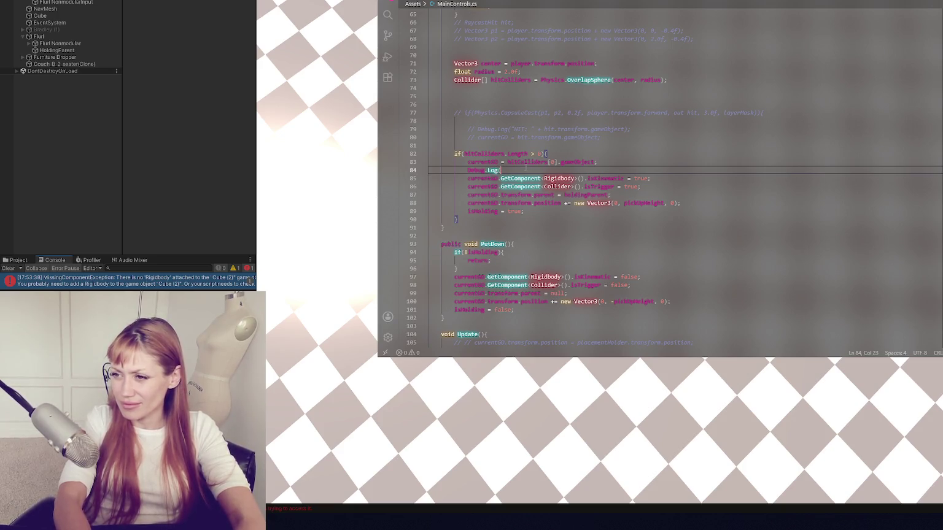
pyautogui.write('currentGO.')
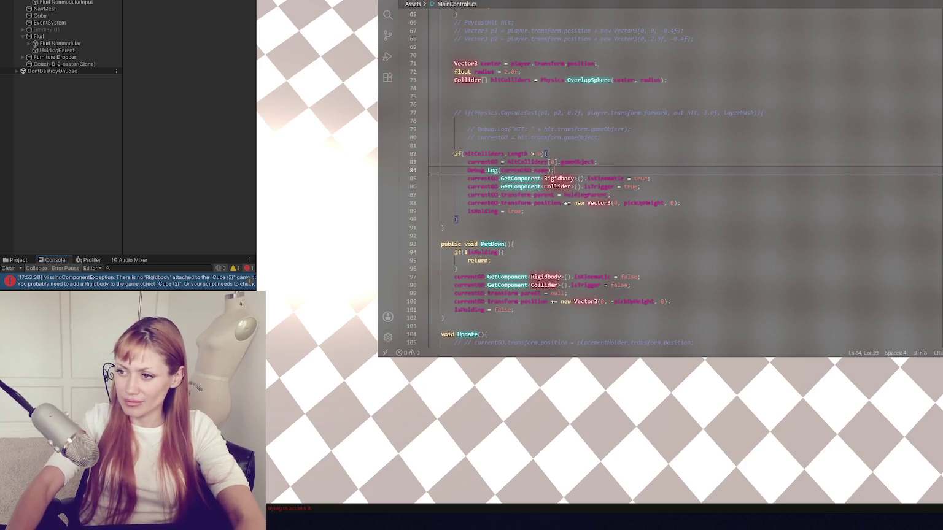
pyautogui.write('name);')
pyautogui.moveTo(430, 178); pyautogui.dragTo(525, 211)
pyautogui.hotkey('ctrl', '/')
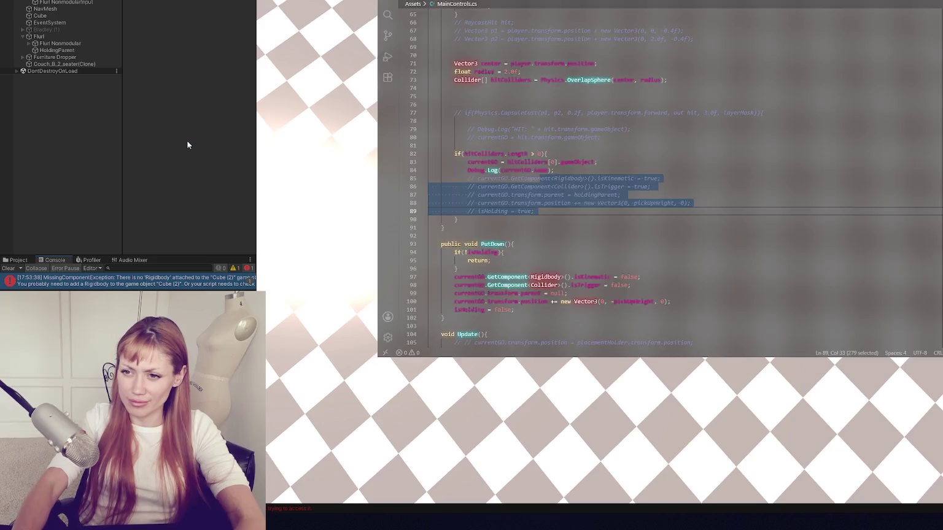
pyautogui.click(219, 138)
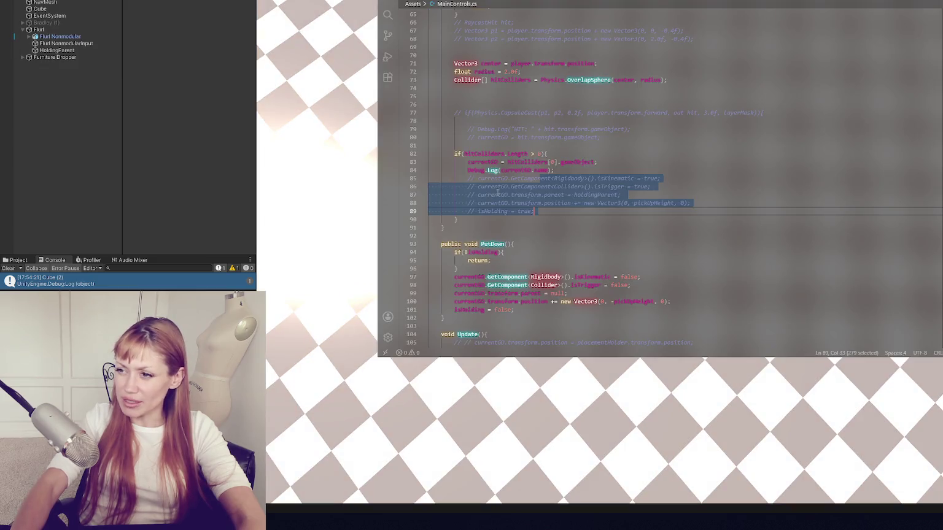
# Step: Return to currentGO on line 83 of MainControls.cs after the test logs Cube (2)
pyautogui.click(497, 163)
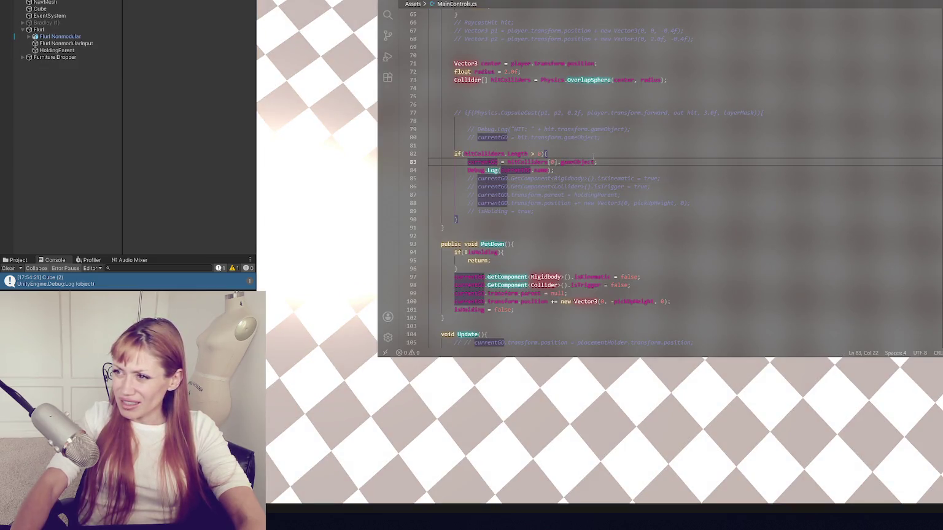
# Step: Add blank lines after the Debug.Log and comment out the hitColliders check on lines 82–84
pyautogui.doubleClick(520, 79)
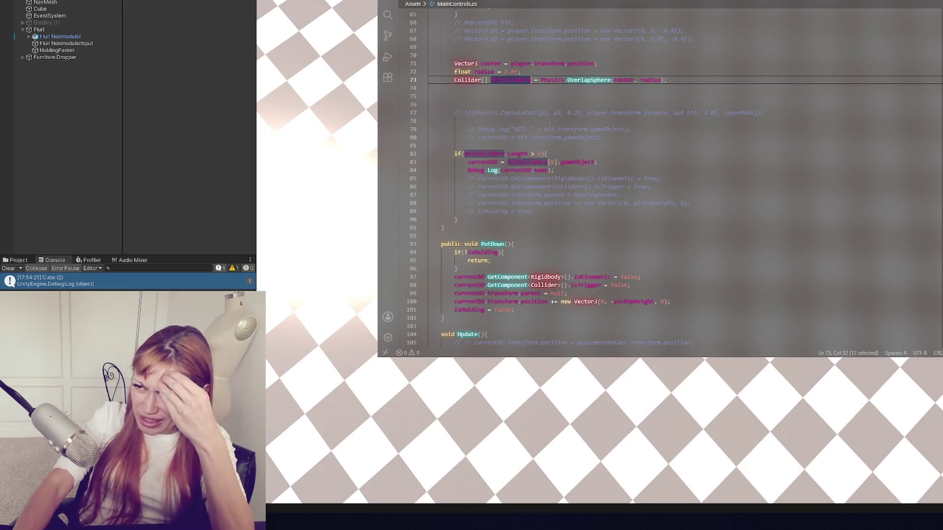
pyautogui.tripleClick(558, 82)
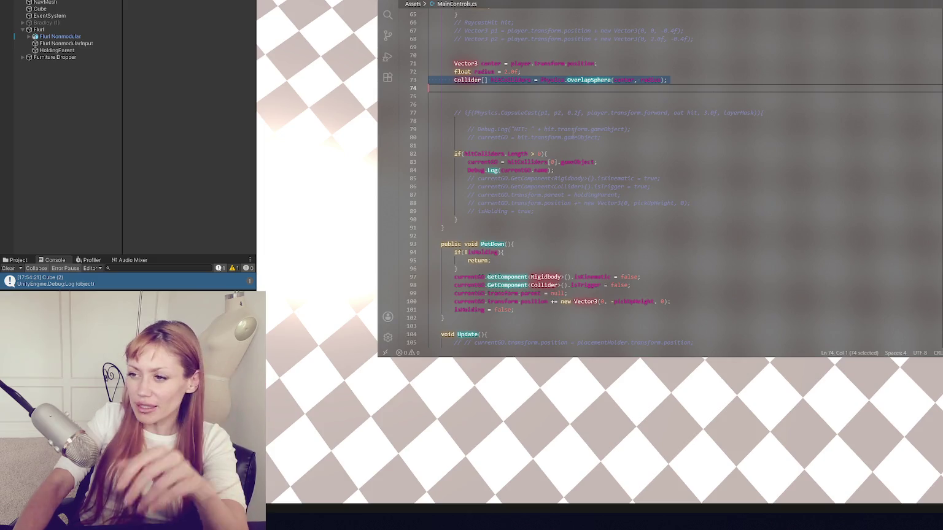
pyautogui.click(606, 121)
pyautogui.click(617, 153)
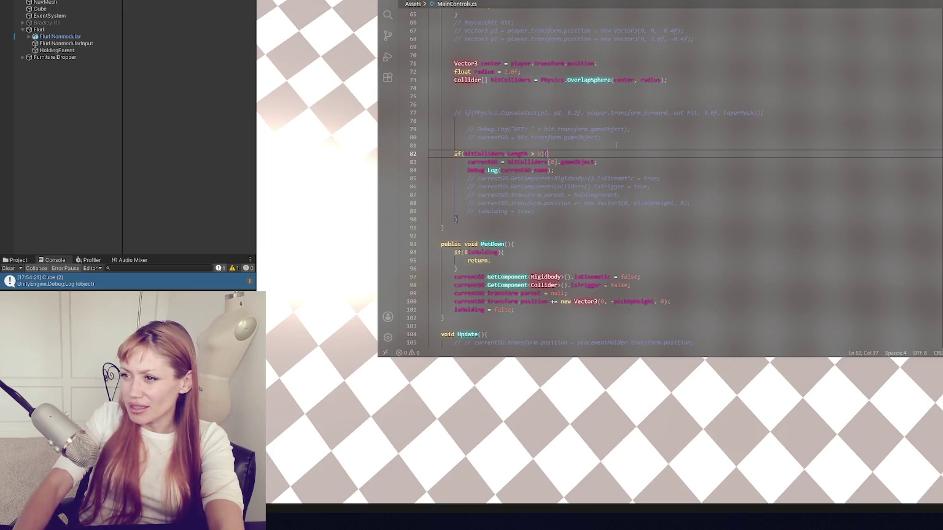
pyautogui.click(609, 167)
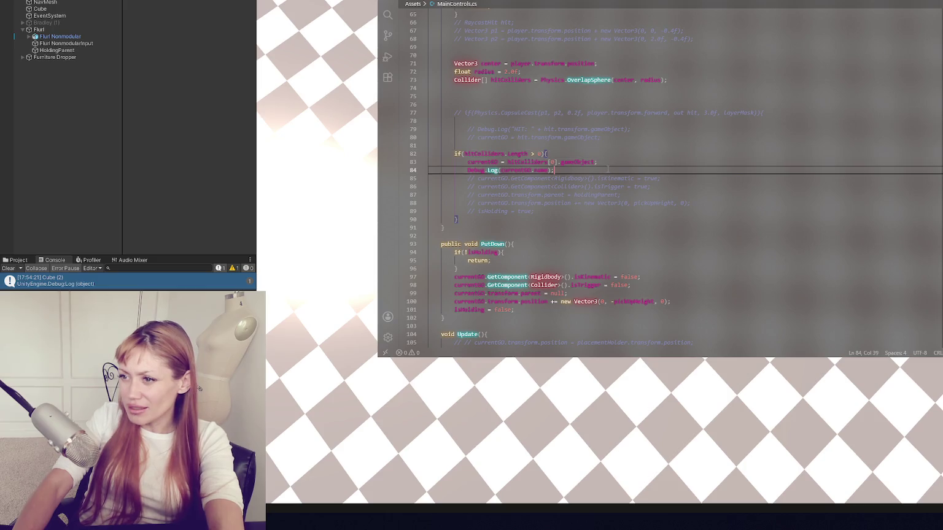
pyautogui.press('Return')
pyautogui.press('Return')
pyautogui.press('Return')
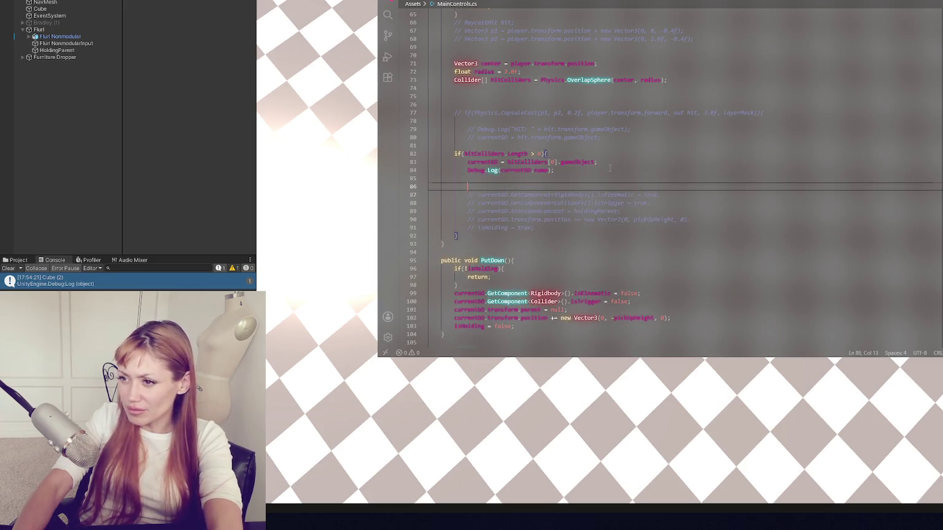
pyautogui.moveTo(428, 145); pyautogui.dragTo(575, 173)
pyautogui.hotkey('ctrl', '/')
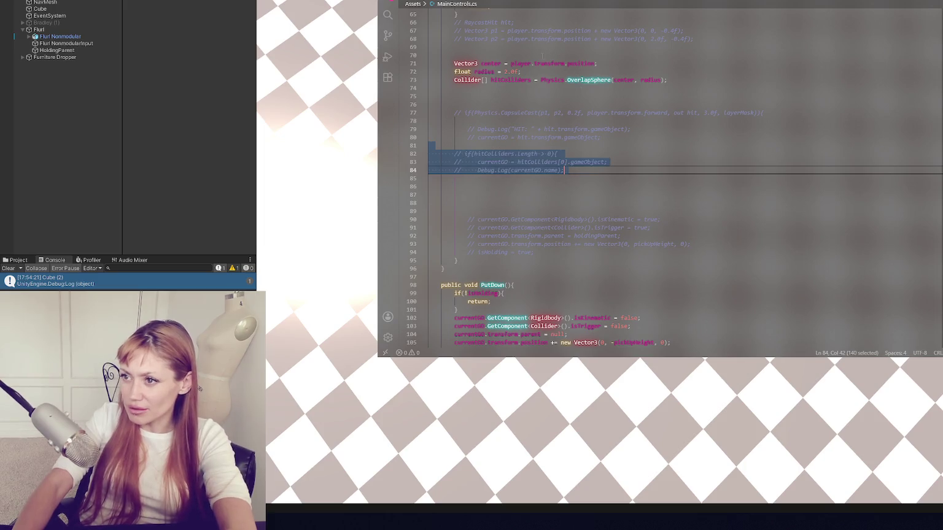
# Step: Comment out the center, radius and OverlapSphere hitColliders lines in PickUp
pyautogui.moveTo(429, 60); pyautogui.dragTo(668, 82)
pyautogui.hotkey('ctrl', '/')
pyautogui.click(569, 96)
pyautogui.scroll(4, 570, 94)
pyautogui.scroll(-5, 569, 94)
# Step: On line 88, draft a distanceFromGOPlayer line: the player position plus a new Vector3 offset
pyautogui.click(527, 179)
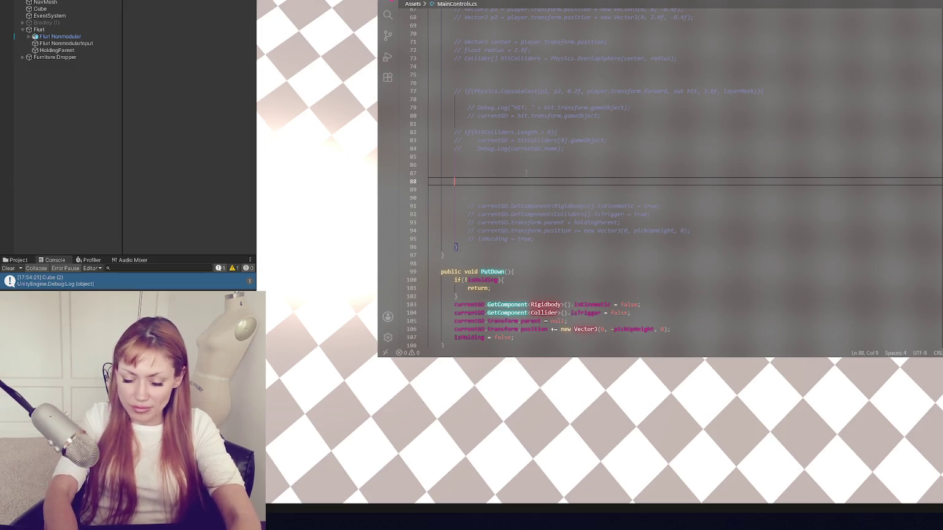
pyautogui.press('Tab')
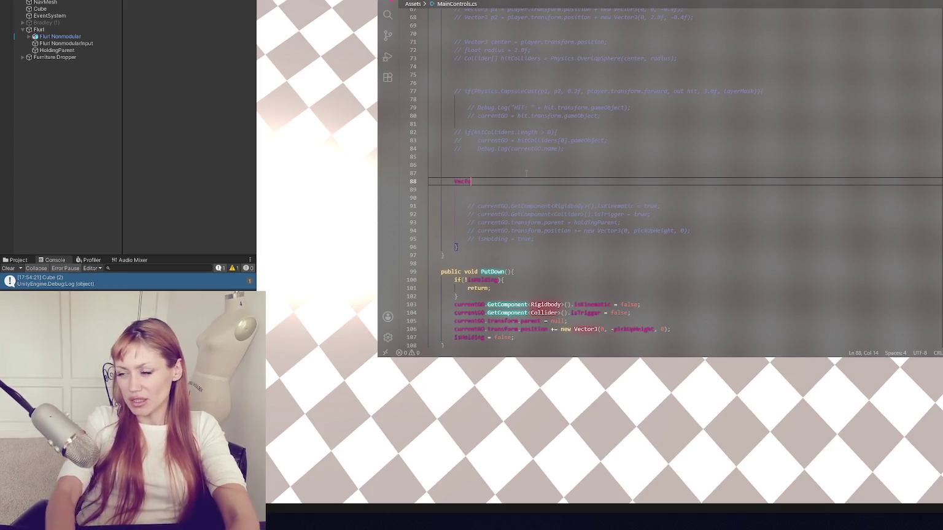
pyautogui.press('BackSpace')
pyautogui.write('or3 ')
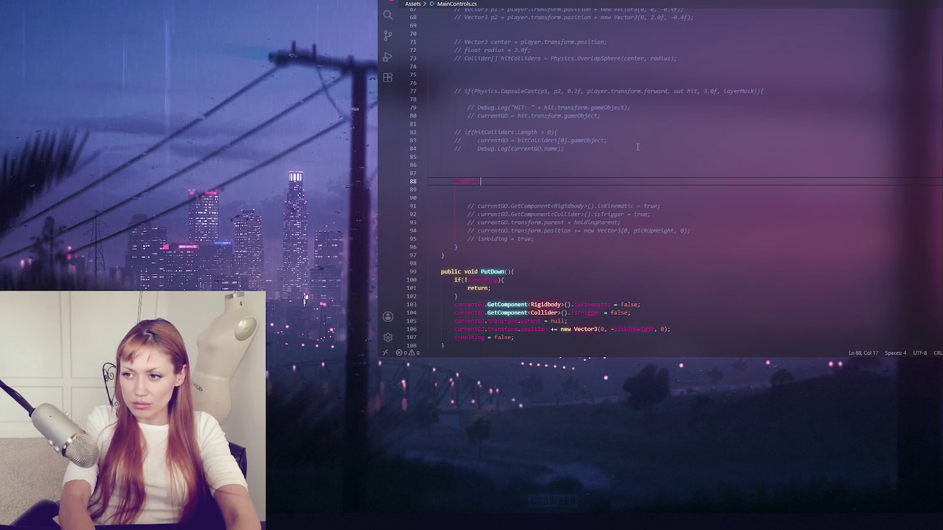
pyautogui.write('distanceFromGO')
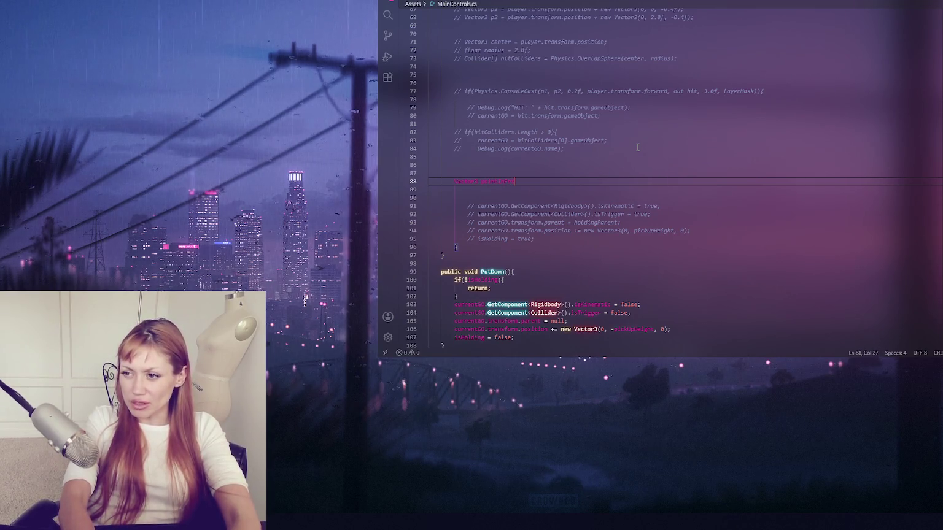
pyautogui.write('Player = ')
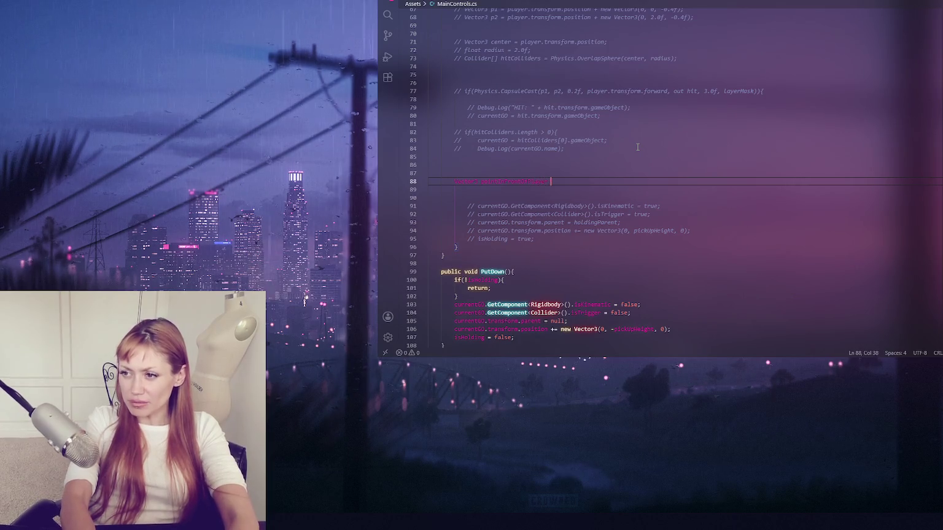
pyautogui.write('player')
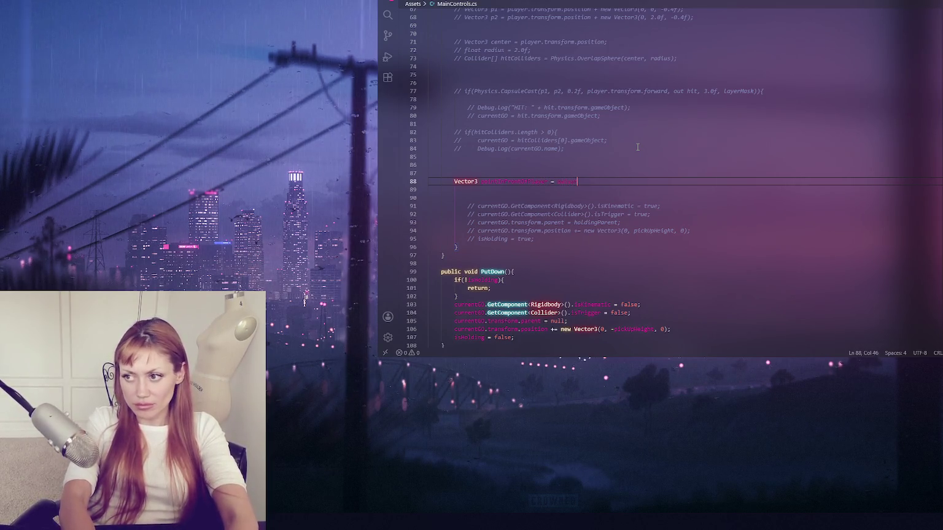
pyautogui.press('BackSpace')
pyautogui.press('BackSpace')
pyautogui.press('BackSpace')
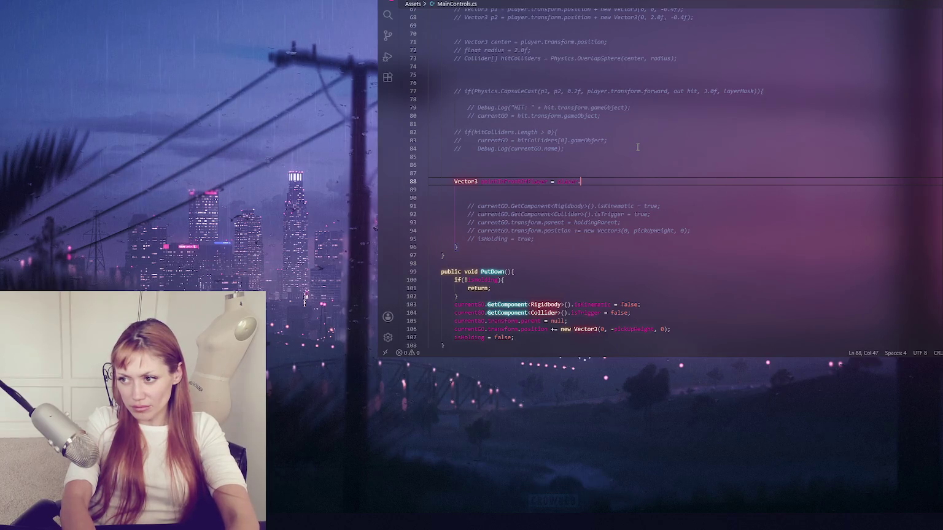
pyautogui.write('transform.')
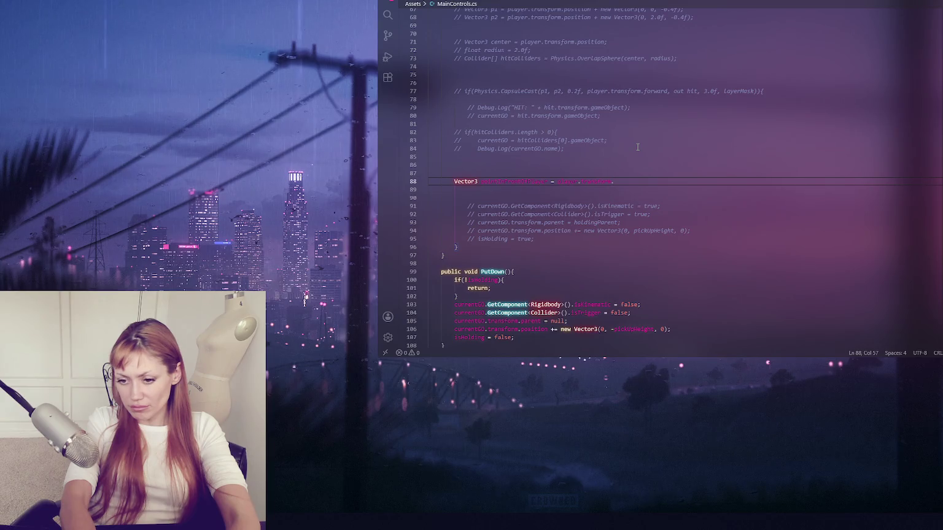
pyautogui.write('tion (')
pyautogui.press('BackSpace')
pyautogui.write('+ ne')
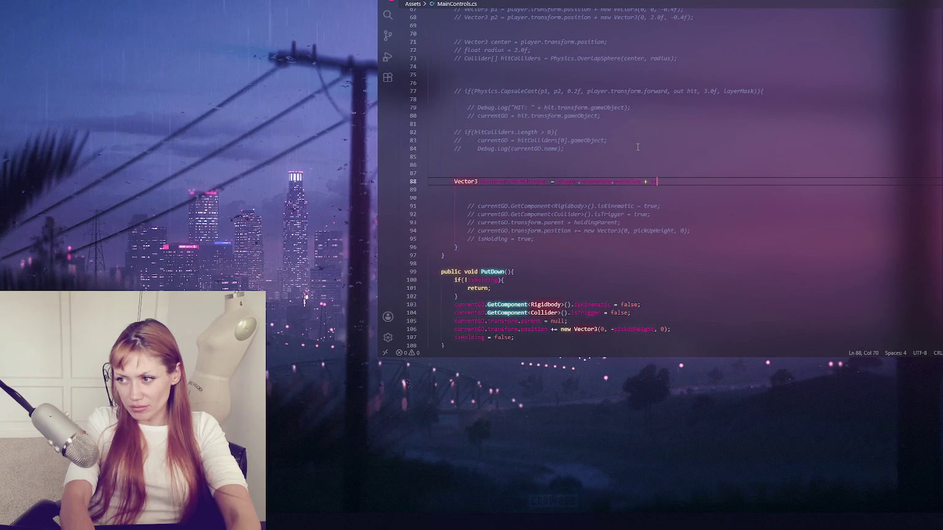
pyautogui.write('w Vector3(0')
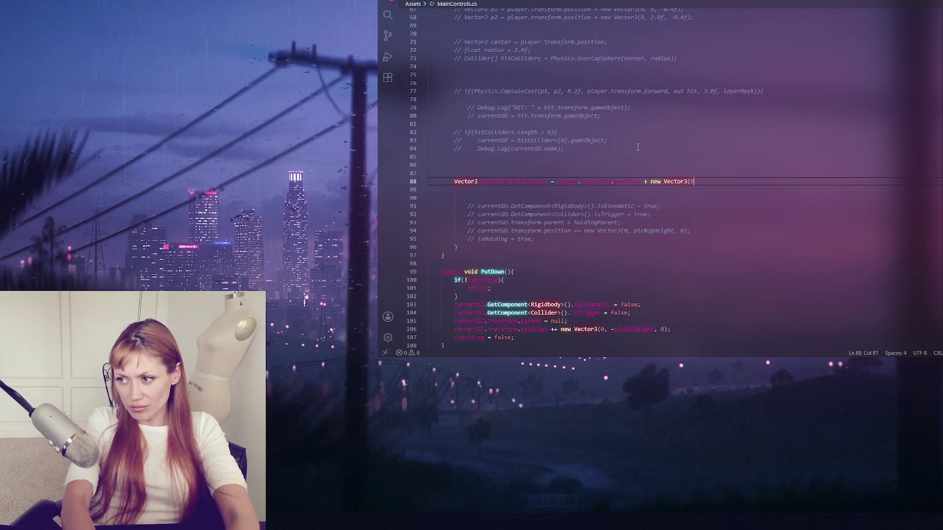
pyautogui.write(', 0.6')
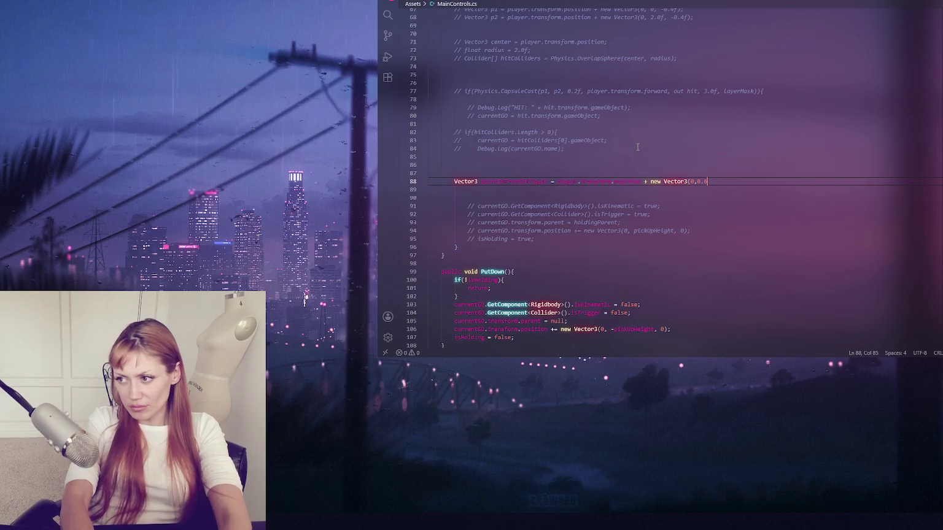
pyautogui.write('f, ')
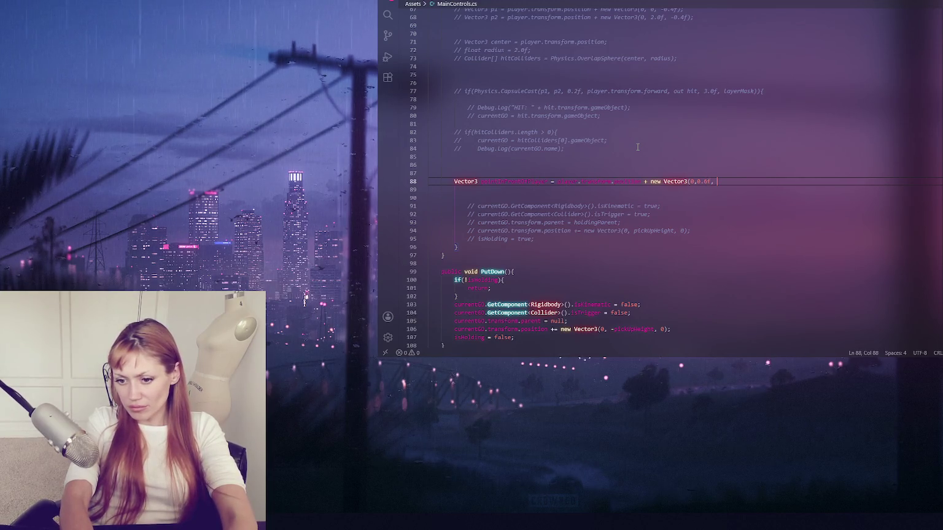
pyautogui.write('0.5f);')
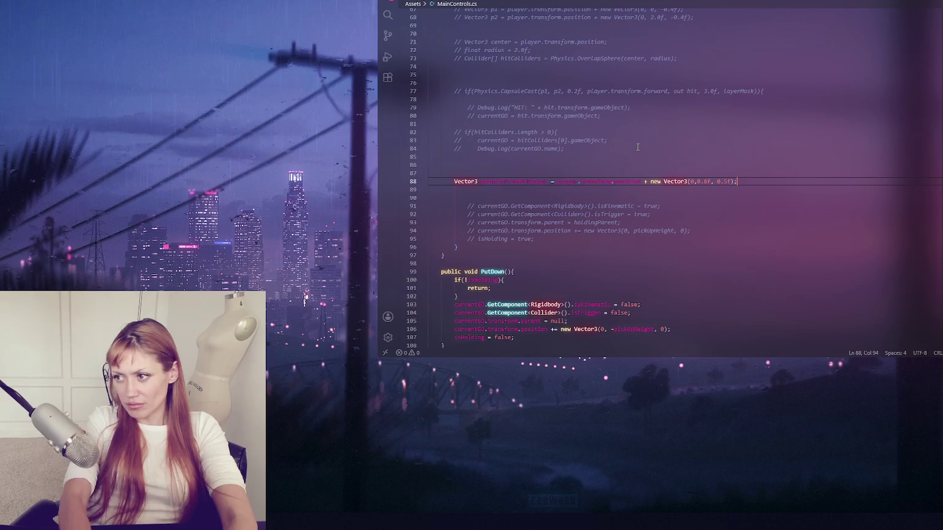
pyautogui.click(698, 182)
pyautogui.doubleClick(707, 182)
pyautogui.write('5f')
pyautogui.press('End')
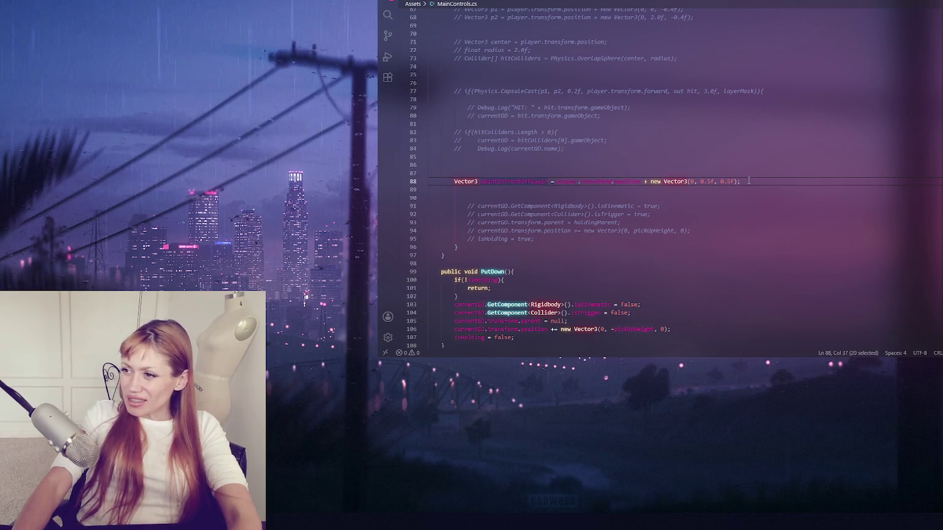
pyautogui.press('Return')
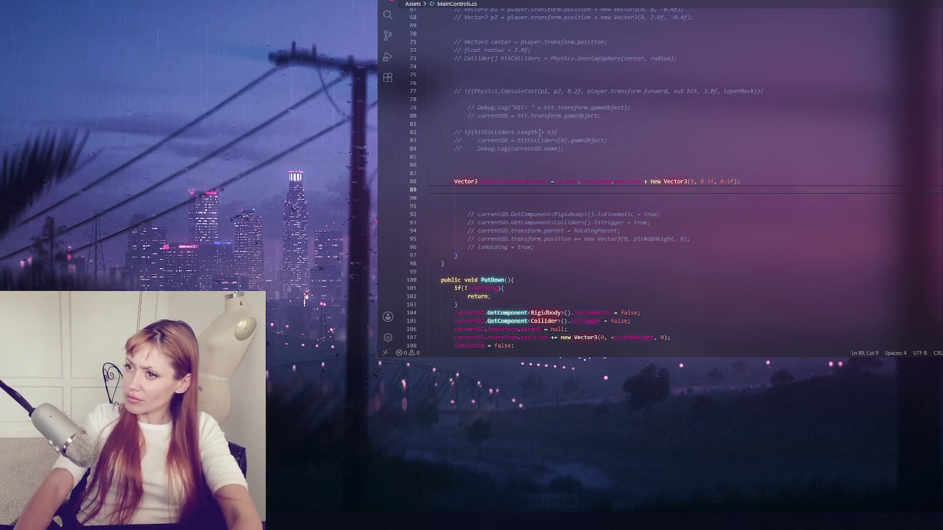
# Step: Delete the drafted offset statement, leaving an empty line above the commented pickup code
pyautogui.click(576, 172)
pyautogui.scroll(3, 577, 169)
pyautogui.scroll(-3, 580, 166)
pyautogui.click(557, 181)
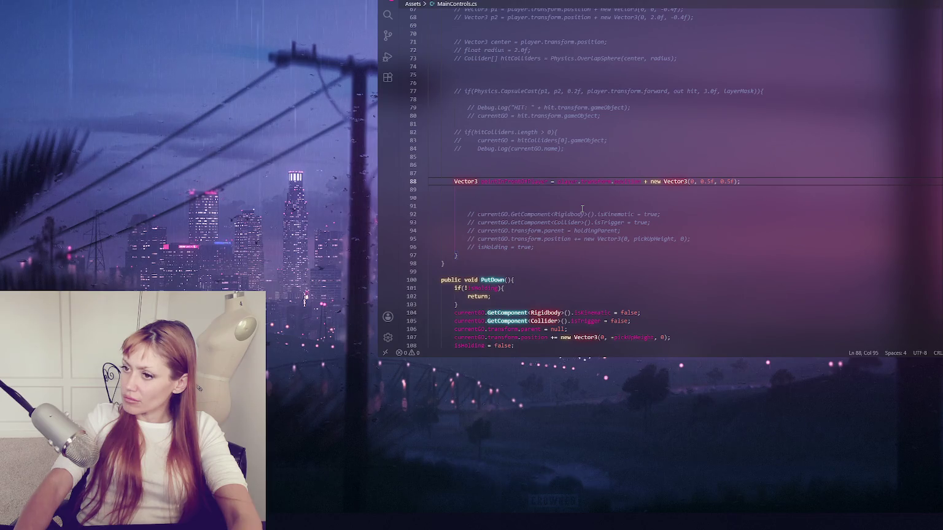
pyautogui.hotkey('ctrl', 'shift', 'k')
pyautogui.hotkey('ctrl', 'shift', 'k')
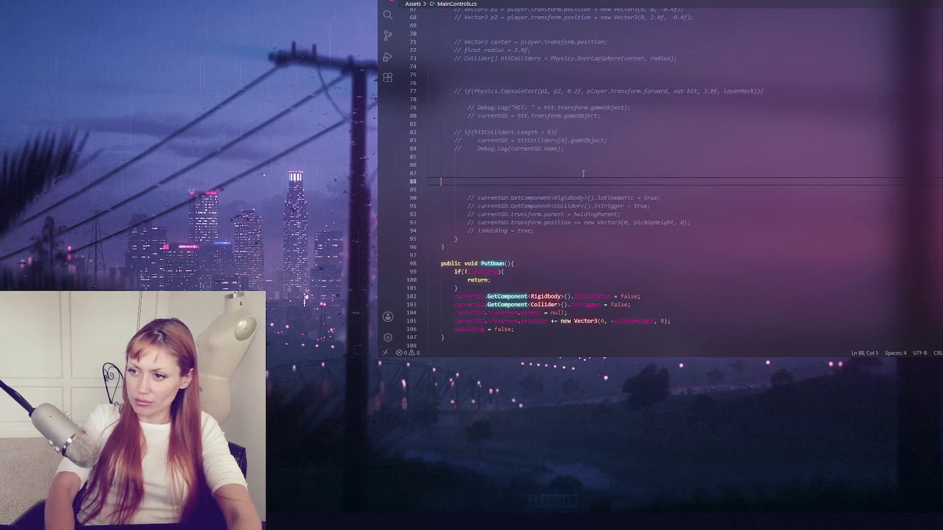
# Step: Uncomment the pickup statements that make currentGO kinematic and parent it
pyautogui.write('if(){')
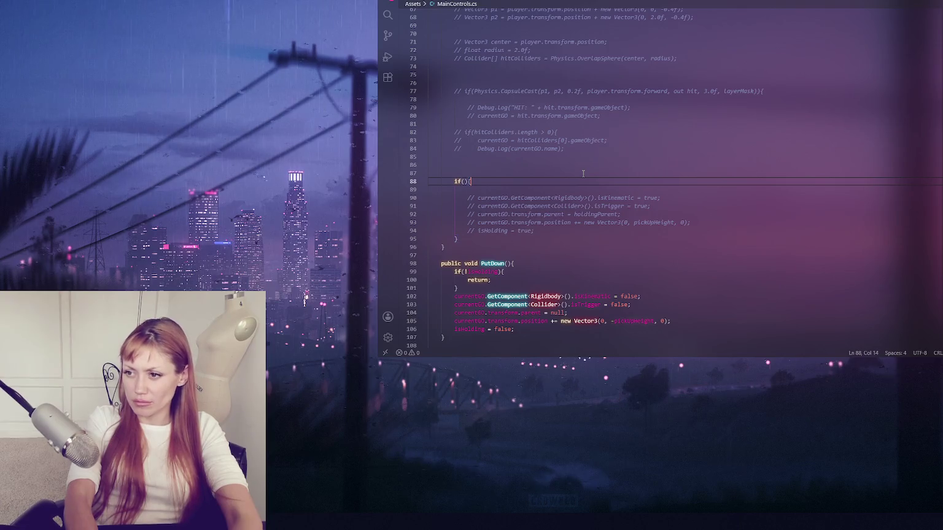
pyautogui.moveTo(583, 190); pyautogui.dragTo(575, 230)
pyautogui.hotkey('ctrl', '/')
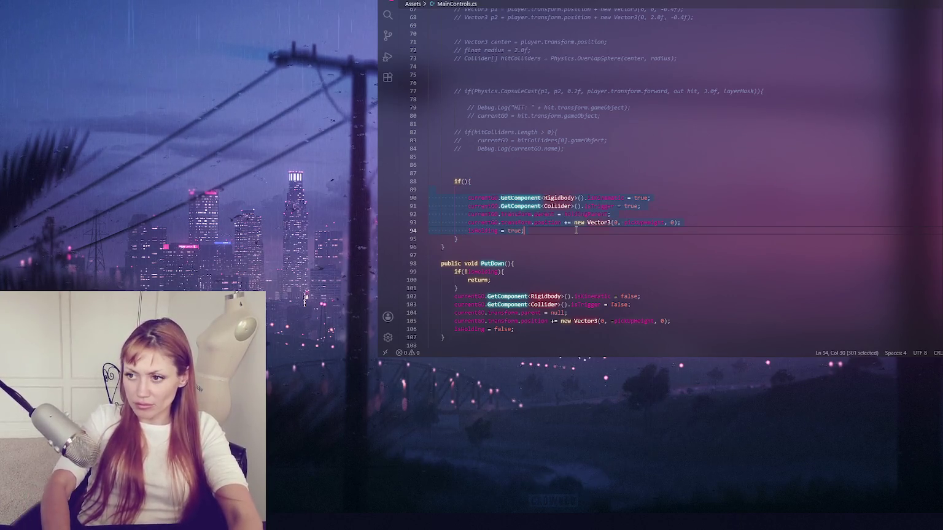
# Step: Drop the currentGO!=null if wrapper and add || !currentGO to the isHolding early return
pyautogui.click(462, 181)
pyautogui.write('currentGO!=null')
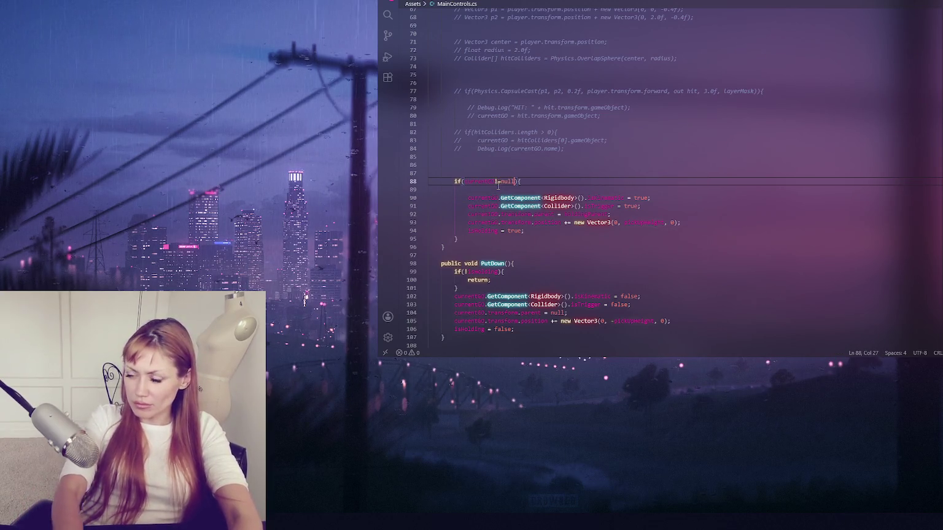
pyautogui.scroll(6, 592, 153)
pyautogui.scroll(-3, 593, 154)
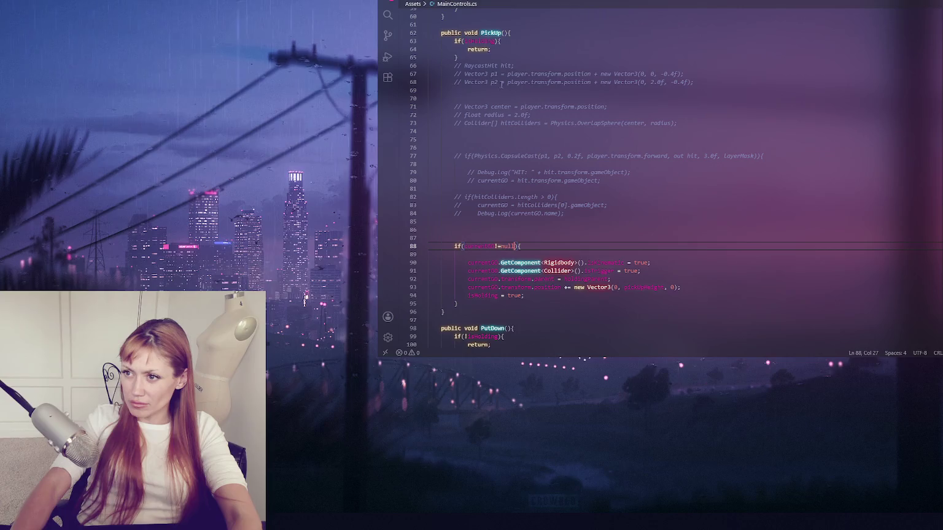
pyautogui.hotkey('ctrl', 'z')
pyautogui.hotkey('ctrl', 'z')
pyautogui.hotkey('ctrl', 'z')
pyautogui.hotkey('ctrl', 'z')
pyautogui.hotkey('ctrl', 'z')
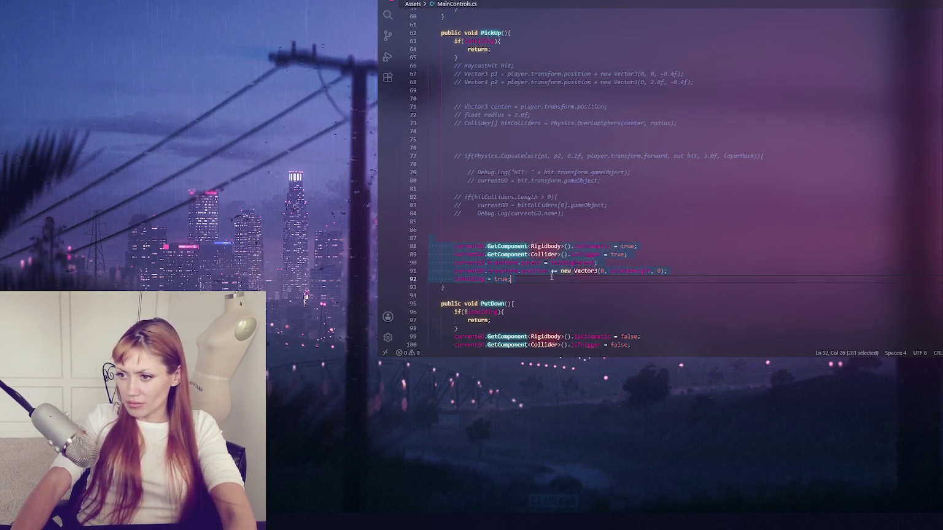
pyautogui.hotkey('ctrl', 'z')
pyautogui.hotkey('ctrl', 'z')
pyautogui.hotkey('ctrl', 'z')
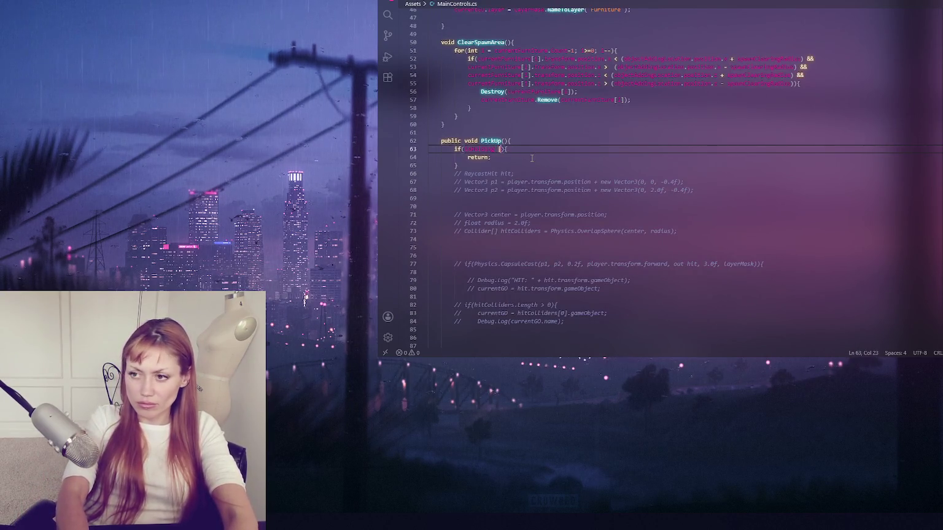
pyautogui.write('!currentGO')
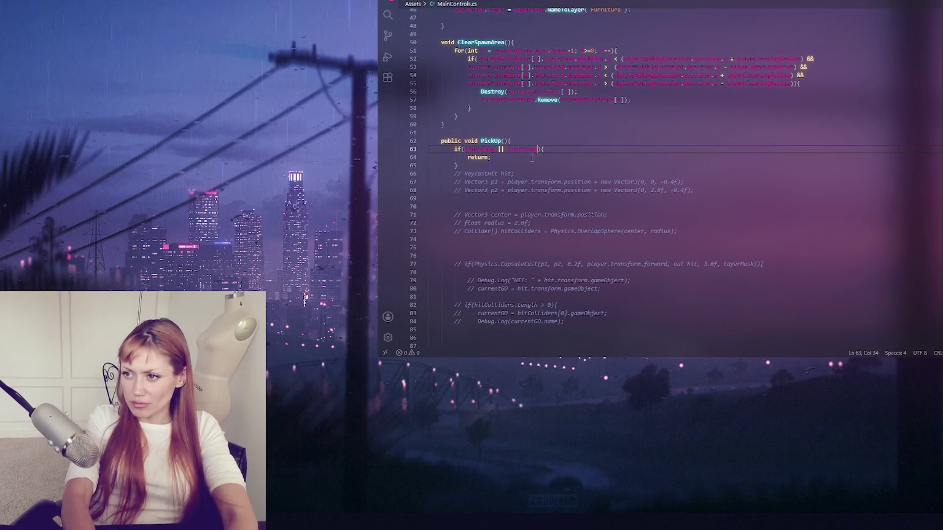
pyautogui.write('null')
# Step: Add an empty public SetCurrentObject method above PickUp in MainControls.cs
pyautogui.click(513, 130)
pyautogui.press('Return')
pyautogui.press('Return')
pyautogui.click(509, 139)
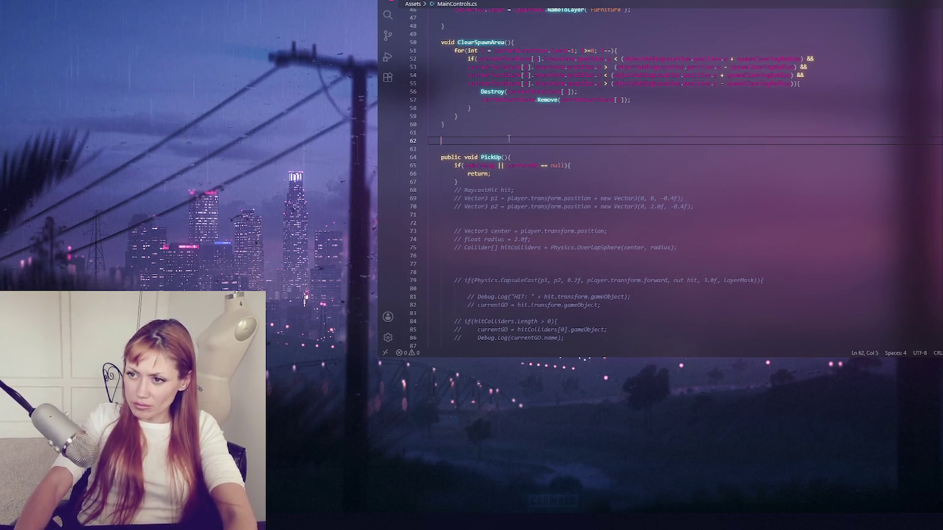
pyautogui.press('Tab')
pyautogui.write('public vodi')
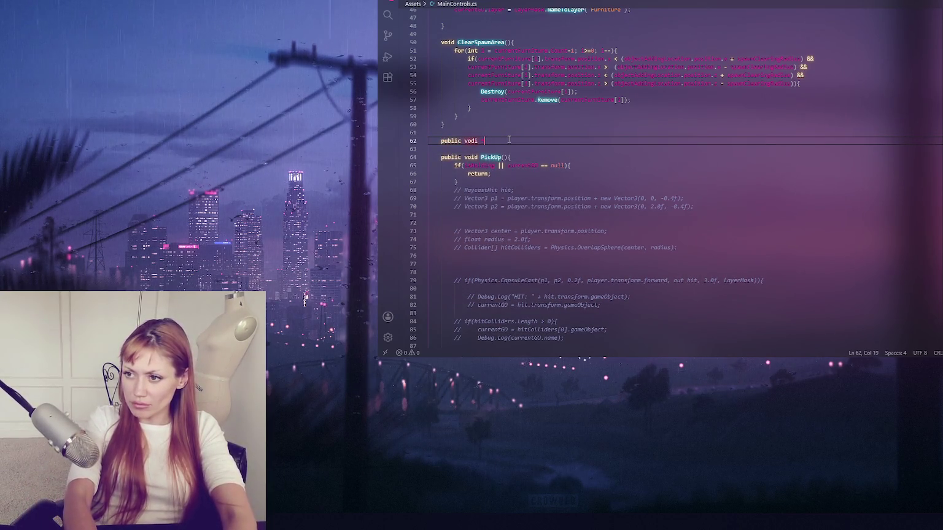
pyautogui.write(' Rot')
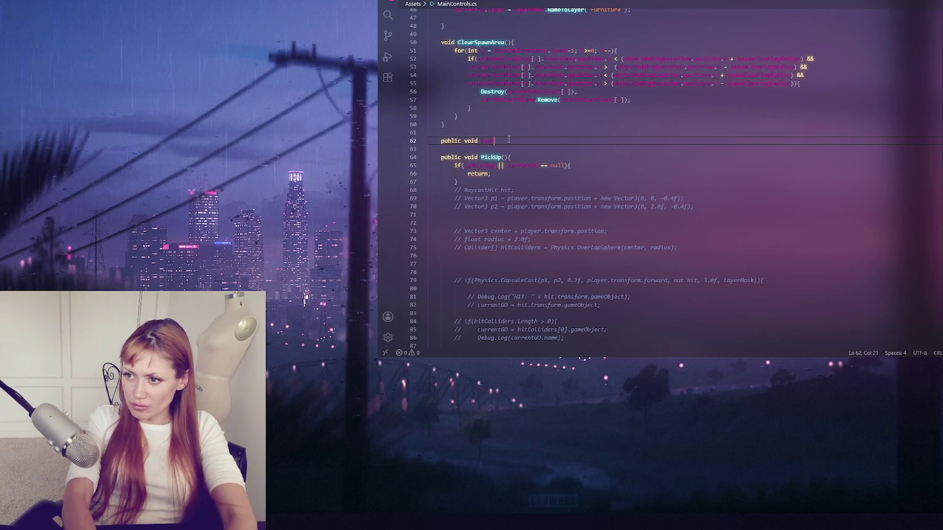
pyautogui.write('ateObjectject(){')
pyautogui.press('Return')
pyautogui.press('Return')
pyautogui.write('}')
pyautogui.press('Up')
pyautogui.scroll(-3, 554, 142)
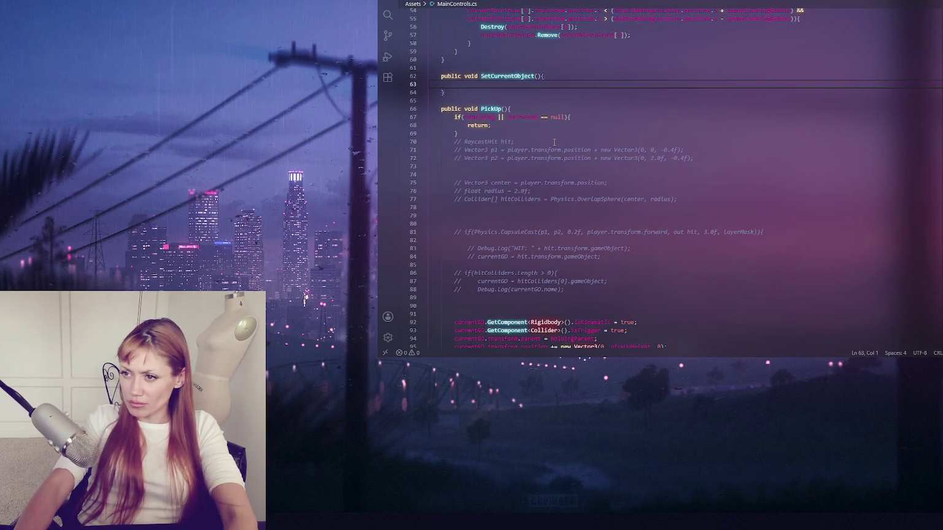
pyautogui.scroll(6, 555, 142)
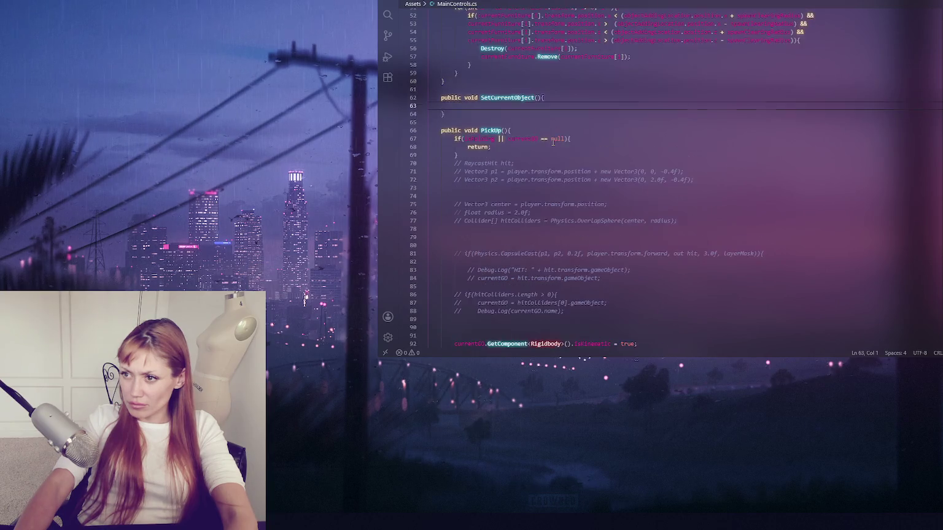
# Step: Give SetCurrentObject a 'GameObject go' parameter and write 'currentObj = go;' in its body
pyautogui.doubleClick(491, 260)
pyautogui.scroll(4, 568, 239)
pyautogui.scroll(-5, 567, 238)
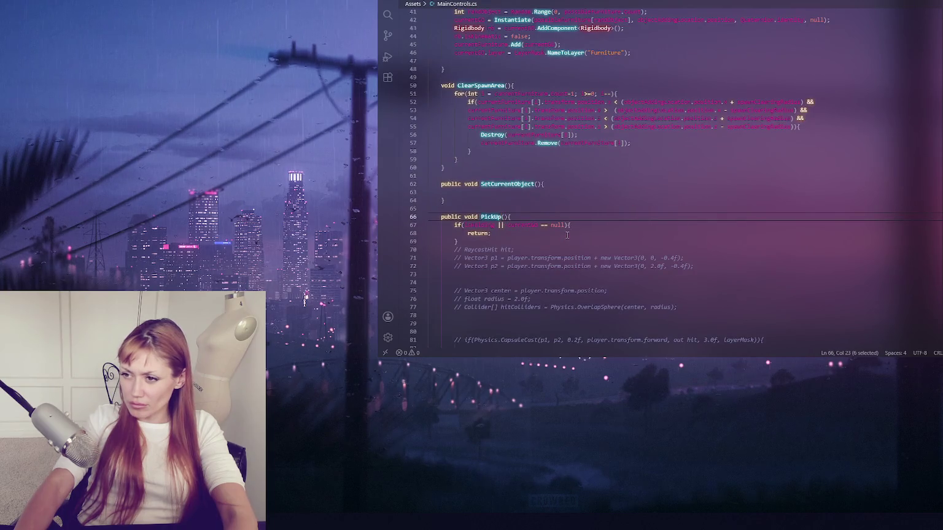
pyautogui.click(524, 194)
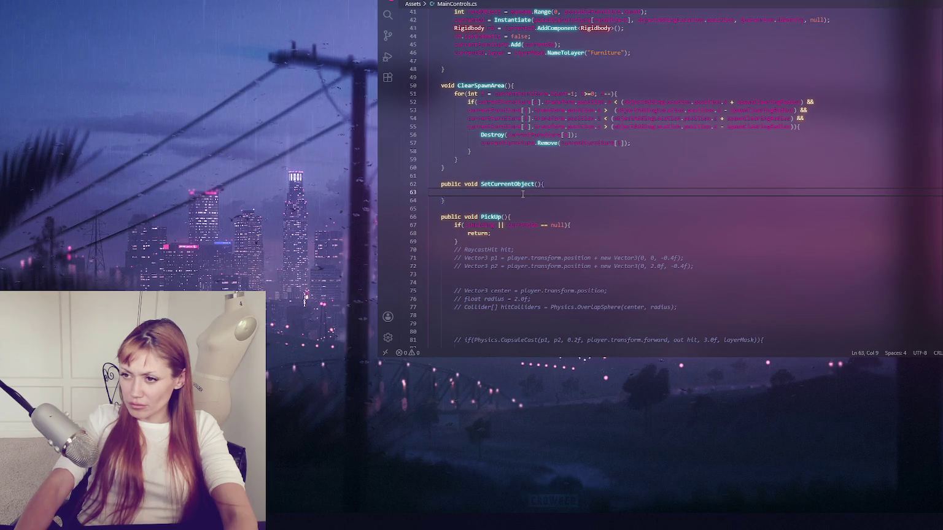
pyautogui.click(538, 184)
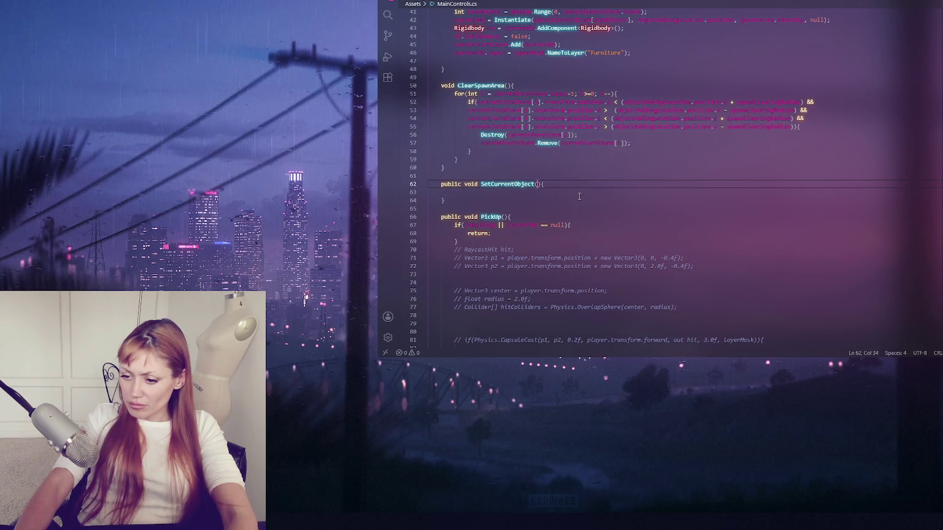
pyautogui.write('GameObject go')
pyautogui.click(573, 195)
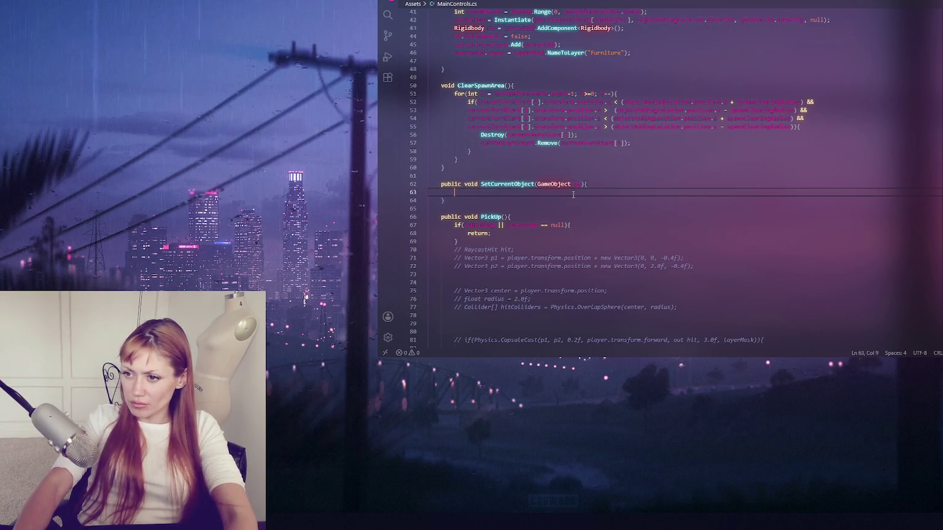
pyautogui.press('Tab')
pyautogui.write('currentObj = go;')
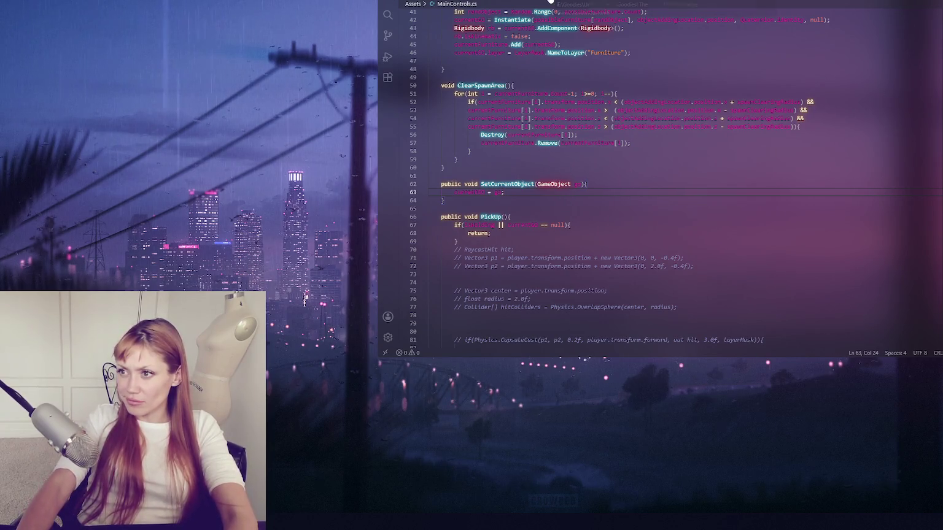
pyautogui.press('Down')
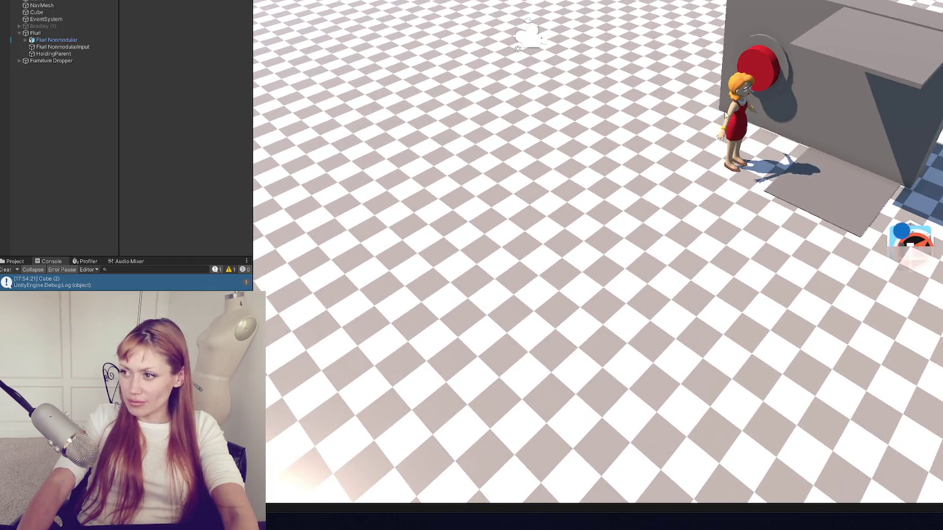
# Step: Create a Capsule as a child of Flurl and raise it to enclose the character
pyautogui.click(733, 120)
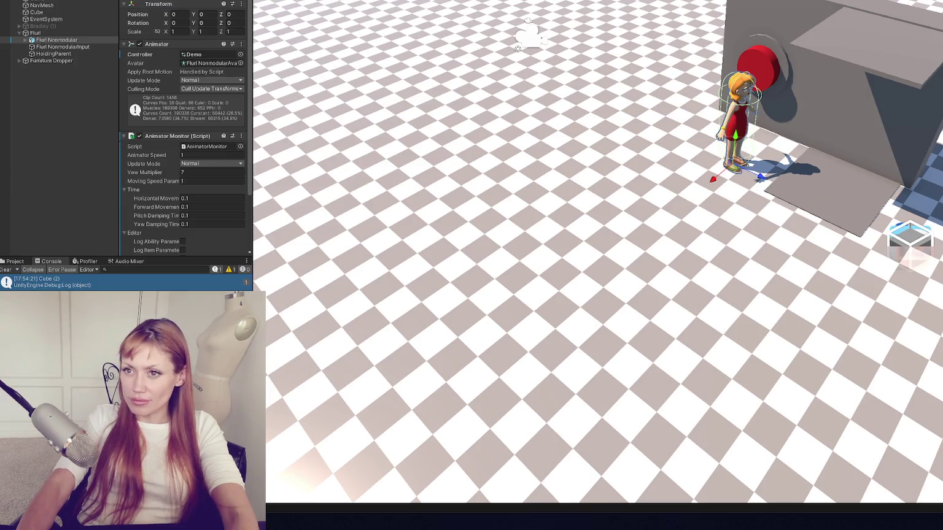
pyautogui.rightClick(47, 40)
pyautogui.moveTo(92, 0)
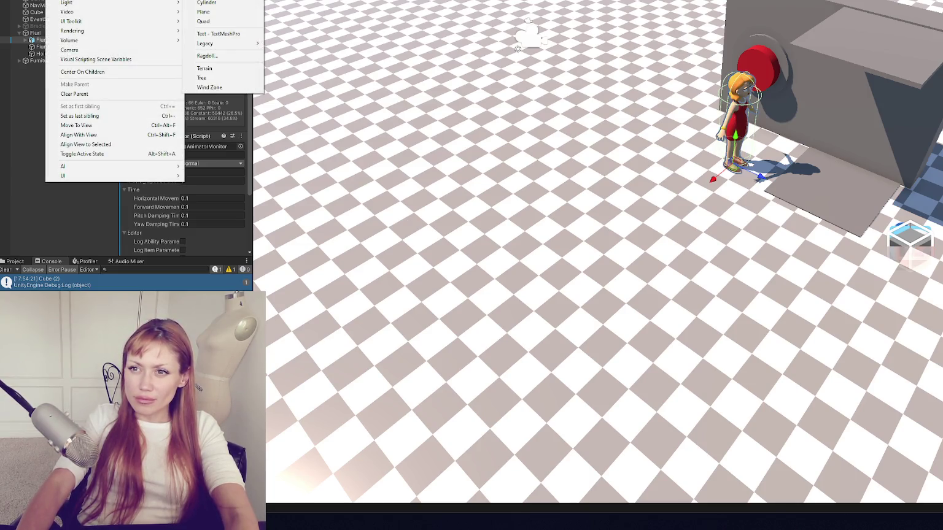
pyautogui.click(206, 0)
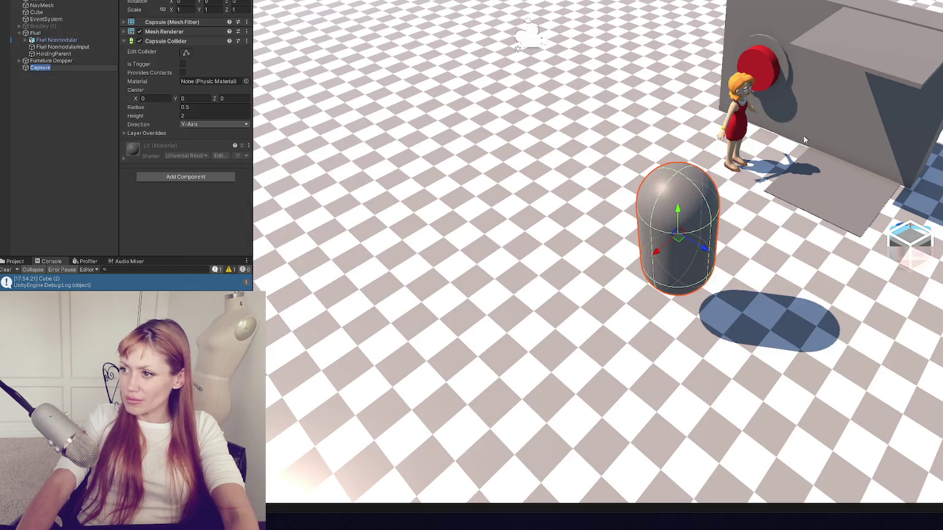
pyautogui.moveTo(40, 67); pyautogui.dragTo(35, 32)
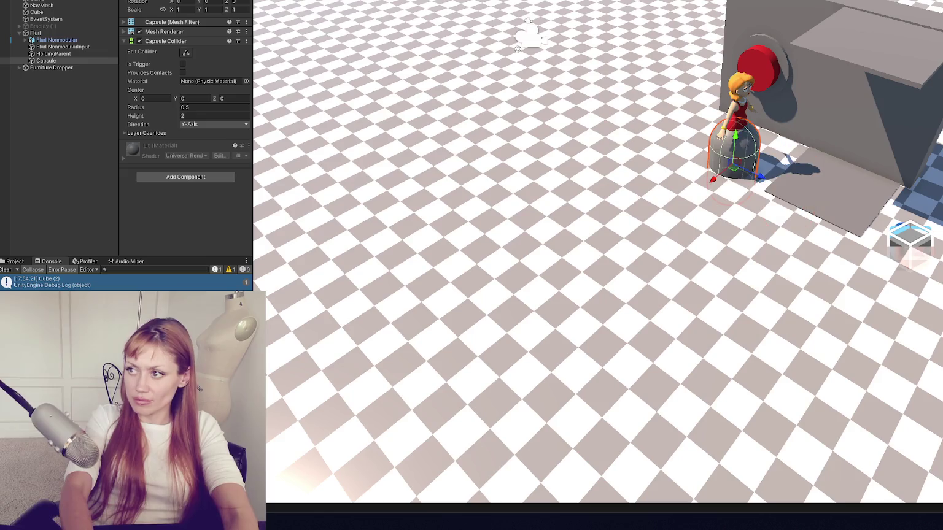
pyautogui.moveTo(735, 137); pyautogui.dragTo(748, 97)
pyautogui.press('f')
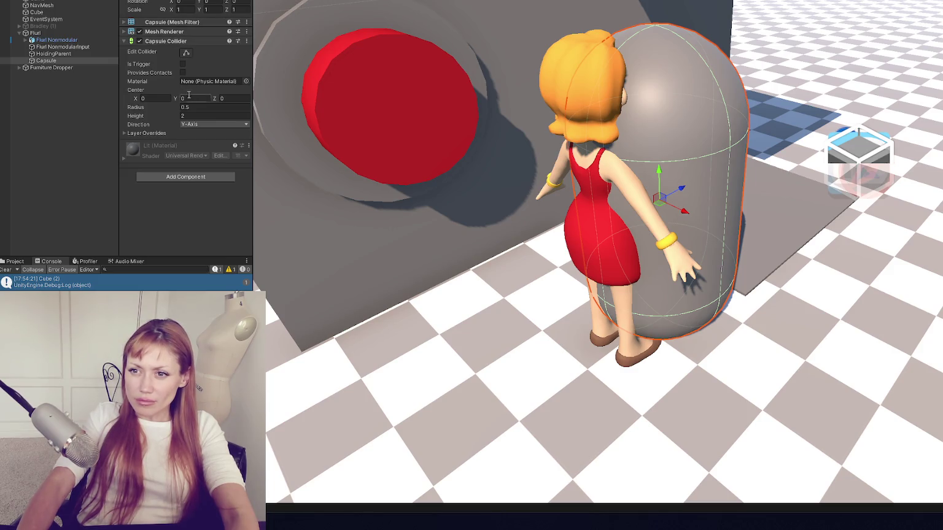
# Step: Set the capsule collider radius to 0.38, scale it to 0.7525, make it a trigger, and hide its mesh
pyautogui.moveTo(158, 108)
pyautogui.mouseDown()
pyautogui.moveTo(315, 107)
pyautogui.moveTo(480, 76)
pyautogui.moveTo(580, 83)
pyautogui.mouseUp()
pyautogui.press('r')
pyautogui.moveTo(695, 216)
pyautogui.mouseDown()
pyautogui.moveTo(689, 171)
pyautogui.moveTo(699, 186)
pyautogui.moveTo(700, 159)
pyautogui.moveTo(583, 165)
pyautogui.moveTo(772, 172)
pyautogui.moveTo(737, 178)
pyautogui.mouseUp()
pyautogui.click(183, 64)
pyautogui.click(140, 31)
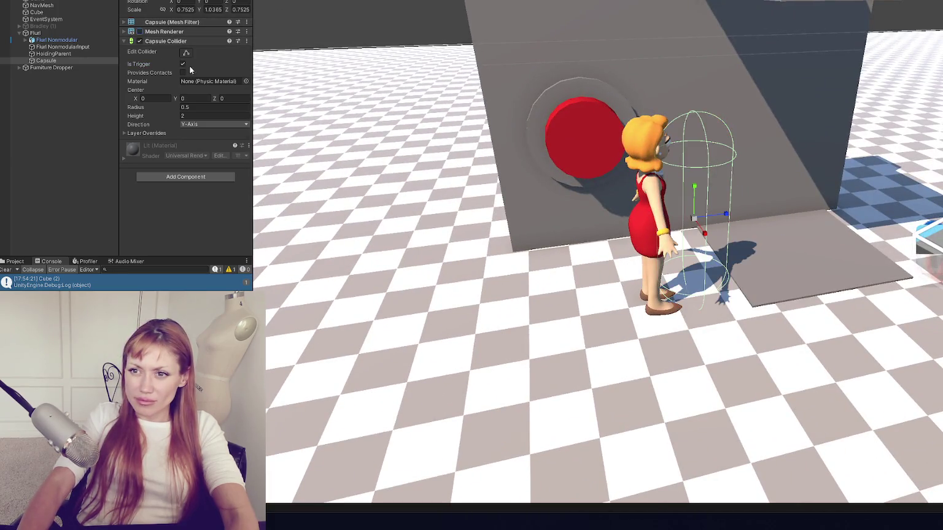
# Step: Add a new PickUpChecker script component to the capsule and open it for editing
pyautogui.click(194, 176)
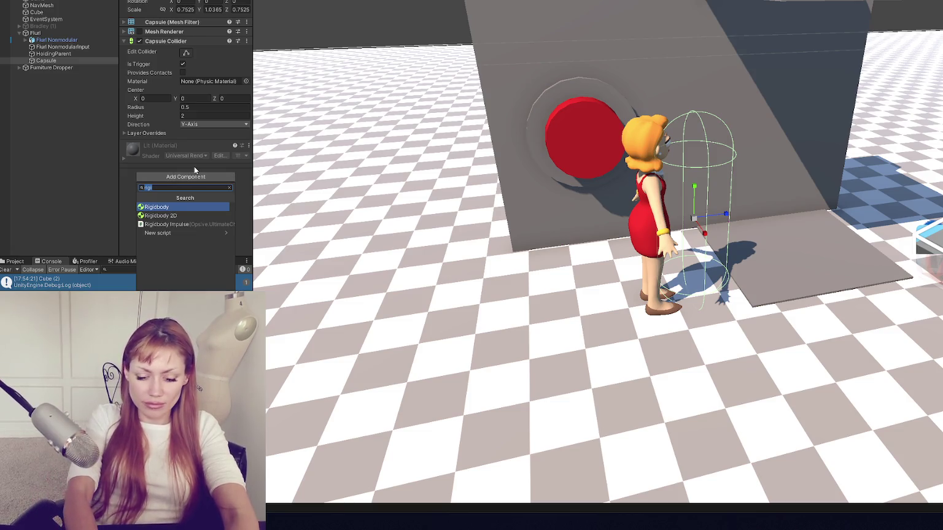
pyautogui.write('PickUpChecker')
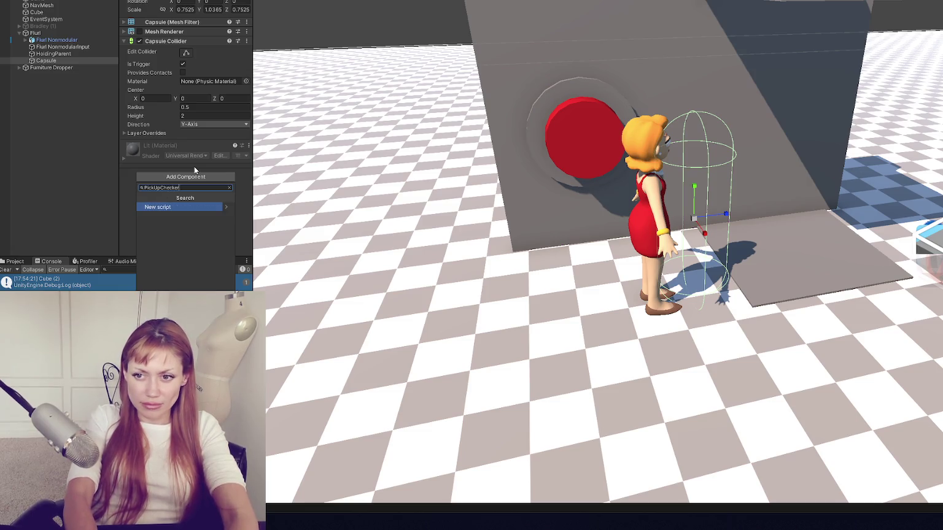
pyautogui.press('Return')
pyautogui.press('Return')
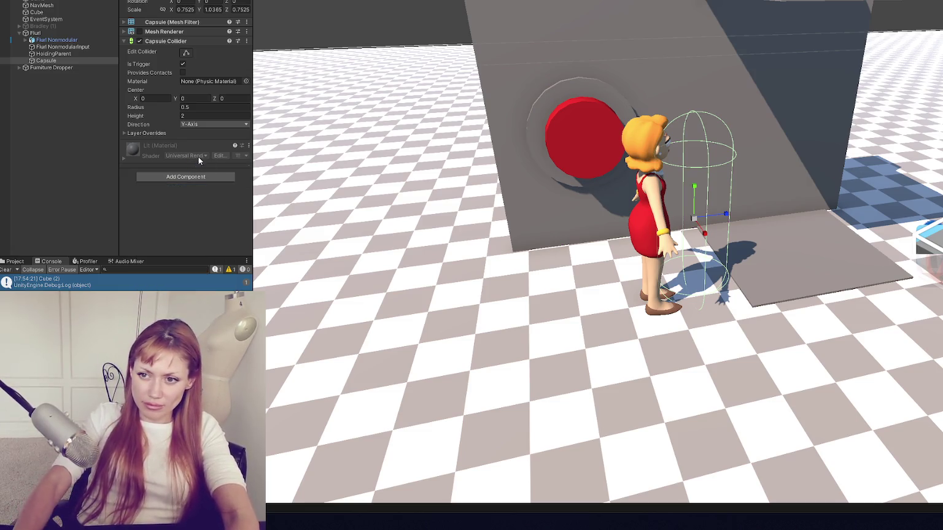
pyautogui.doubleClick(204, 155)
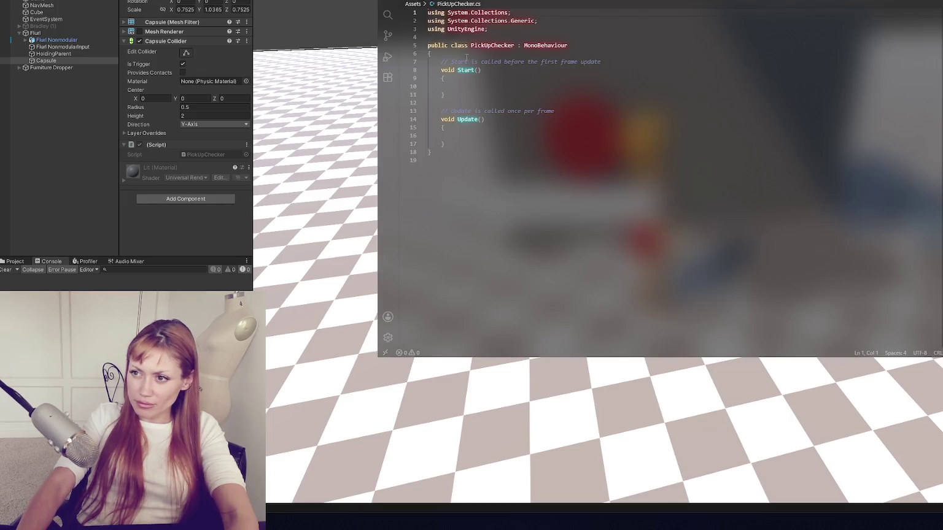
# Step: Replace Start and Update with OnTriggerEnter(Collider col) checking for the "Furniture" layer via NameToLayer
pyautogui.moveTo(441, 54); pyautogui.dragTo(466, 137)
pyautogui.press('BackSpace')
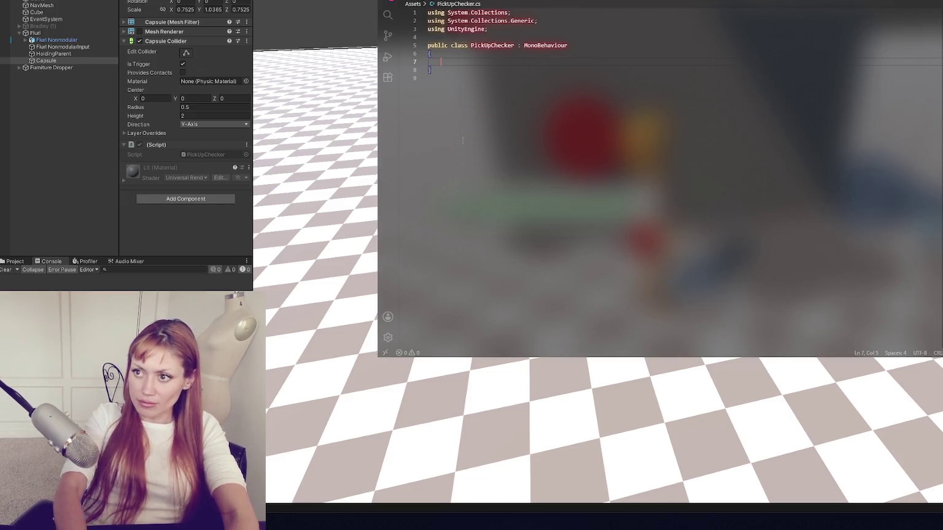
pyautogui.write('void(')
pyautogui.press('BackSpace')
pyautogui.write('OnTriggerEnter(Collider')
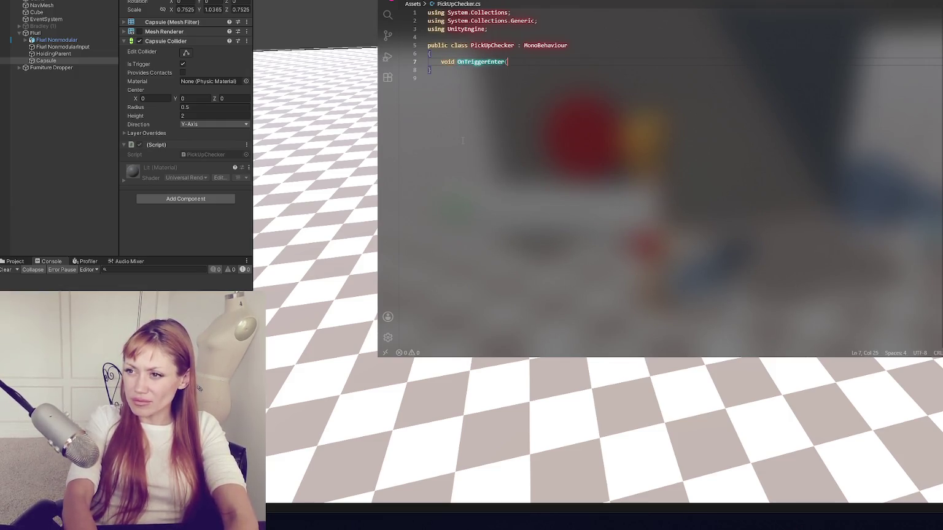
pyautogui.write(' col){')
pyautogui.press('Return')
pyautogui.write('if(')
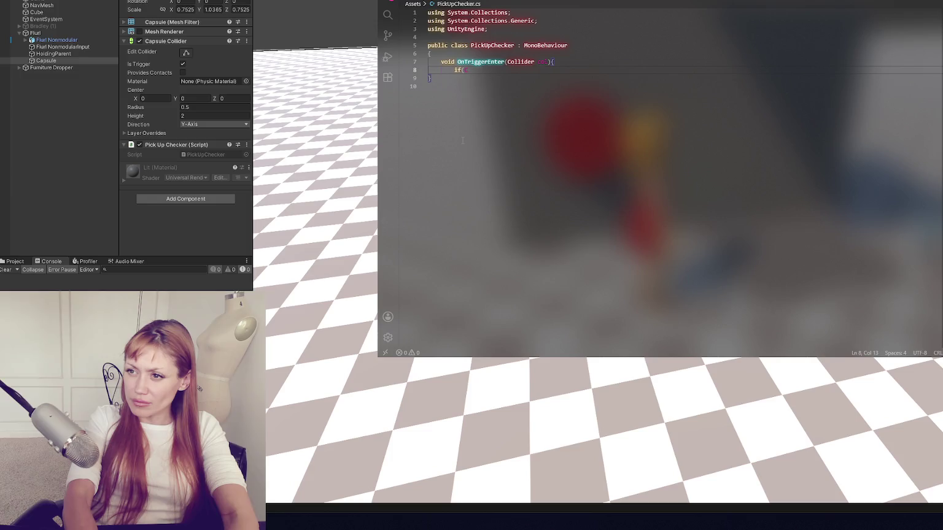
pyautogui.write('col')
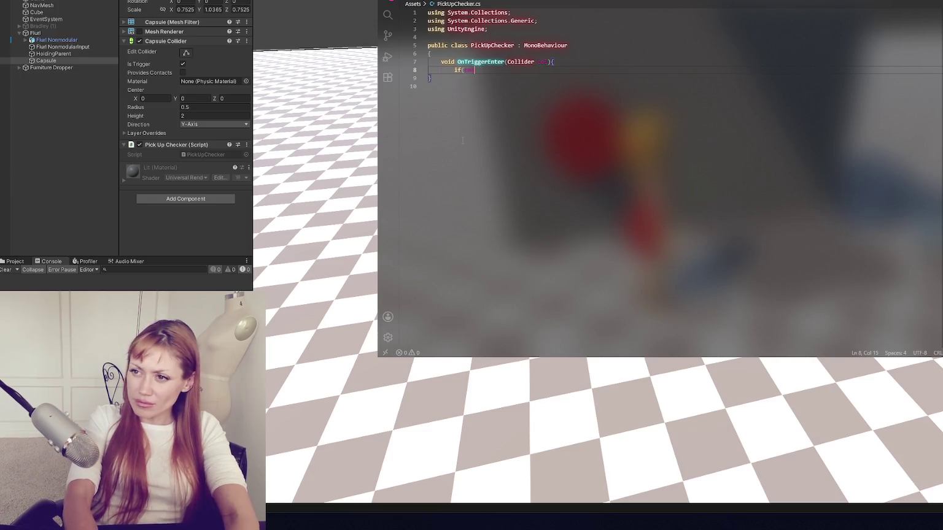
pyautogui.write('.gameObject.')
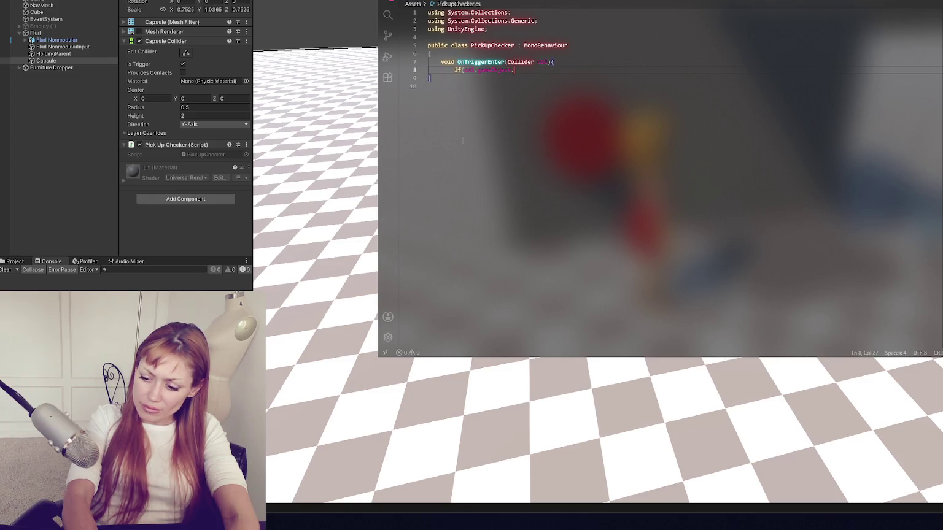
pyautogui.write('layer == ')
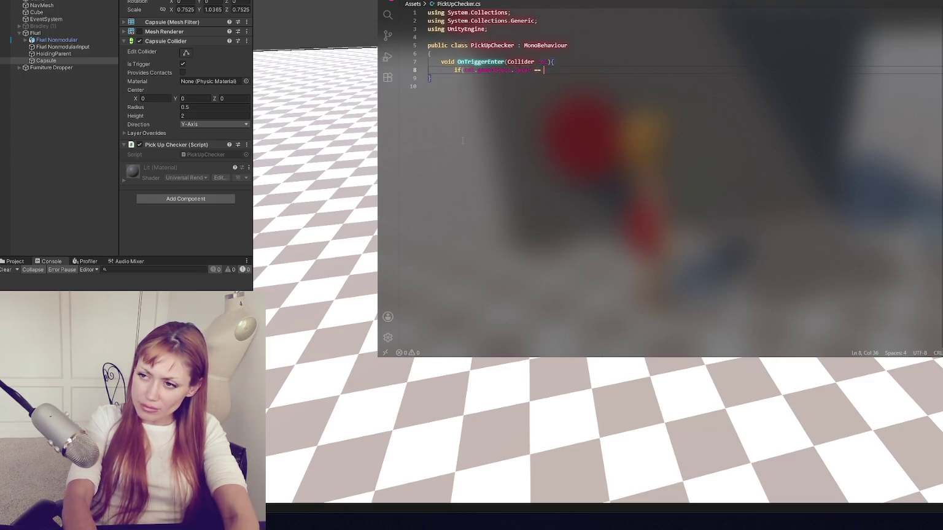
pyautogui.write('LayerMask.NameTo')
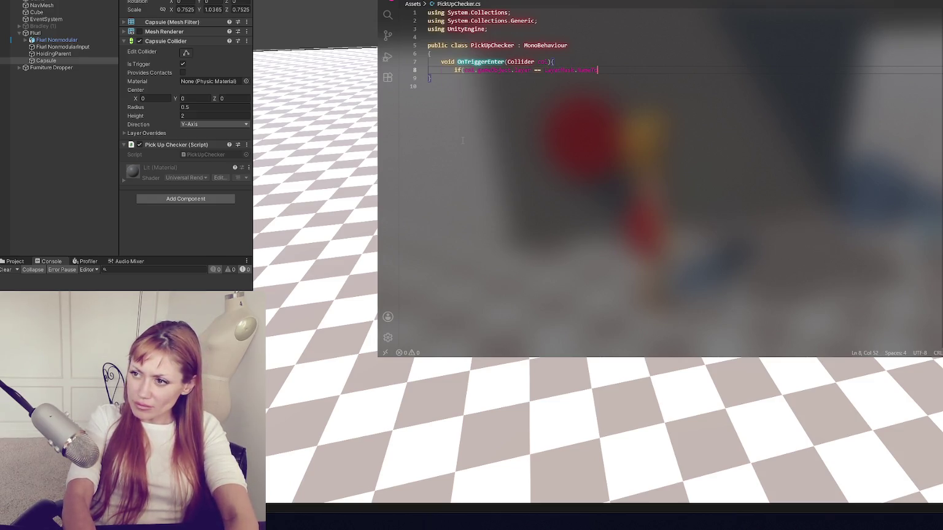
pyautogui.press('Tab')
pyautogui.write('("Furniture")')
pyautogui.press('BackSpace')
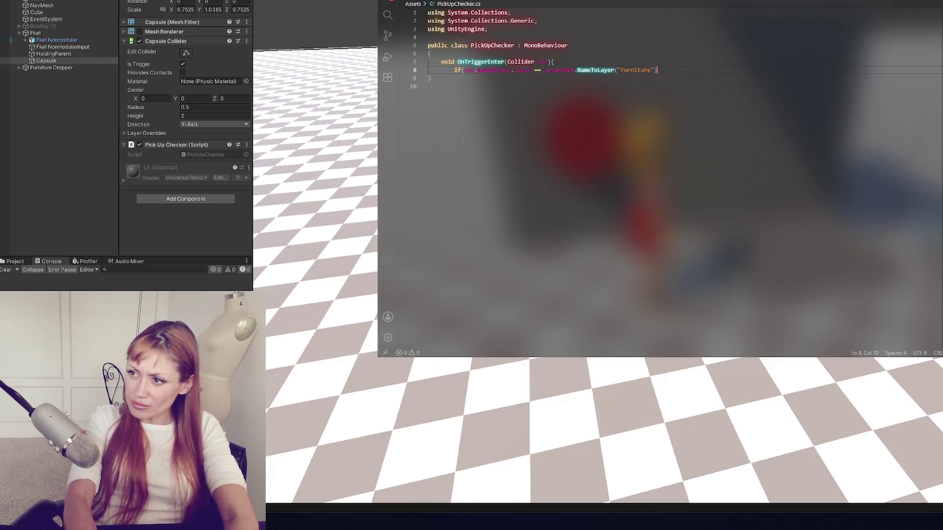
pyautogui.press('Return')
pyautogui.write('}')
pyautogui.press('Return')
pyautogui.write('}')
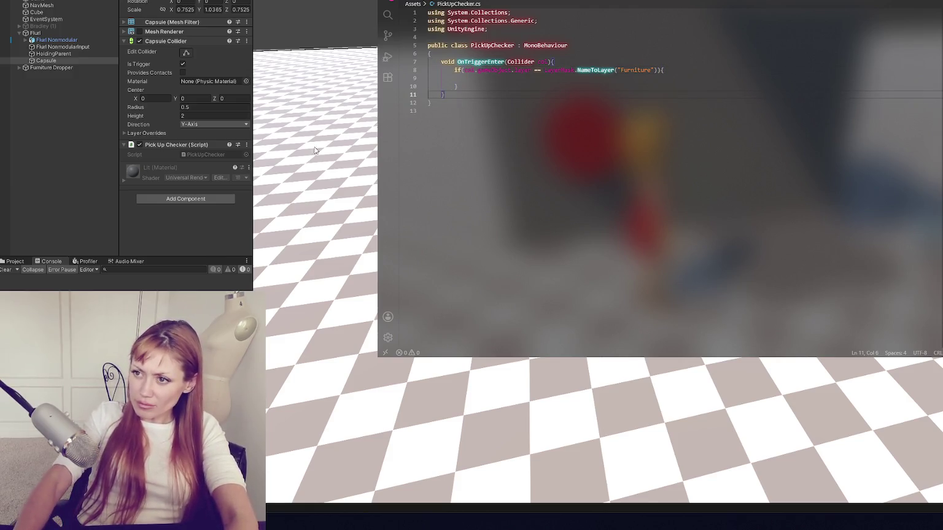
# Step: Inside the Furniture check, pass col.gameObject to the Instance's current-object setter
pyautogui.click(503, 79)
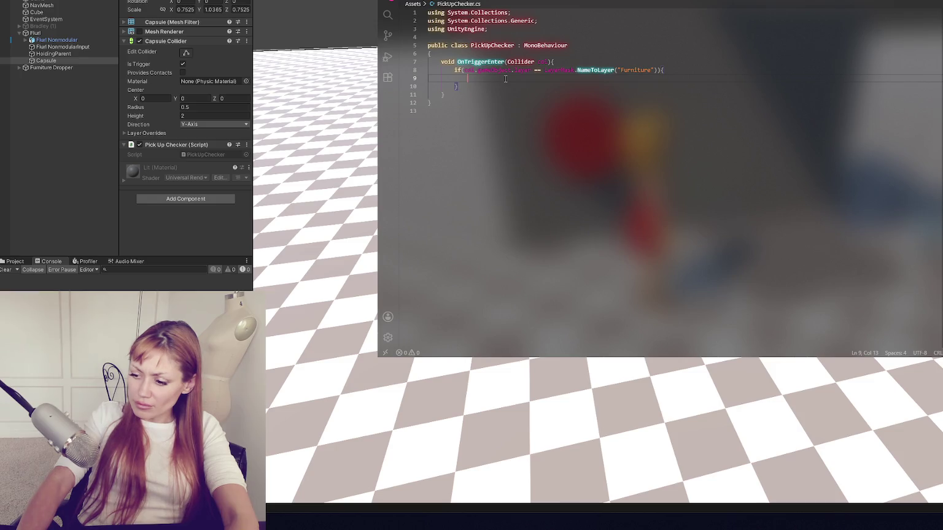
pyautogui.press('Return')
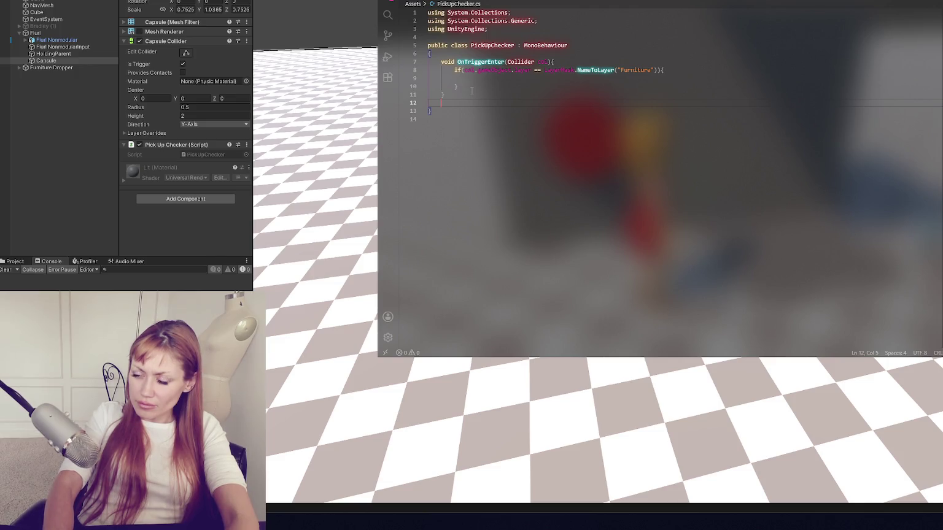
pyautogui.click(483, 79)
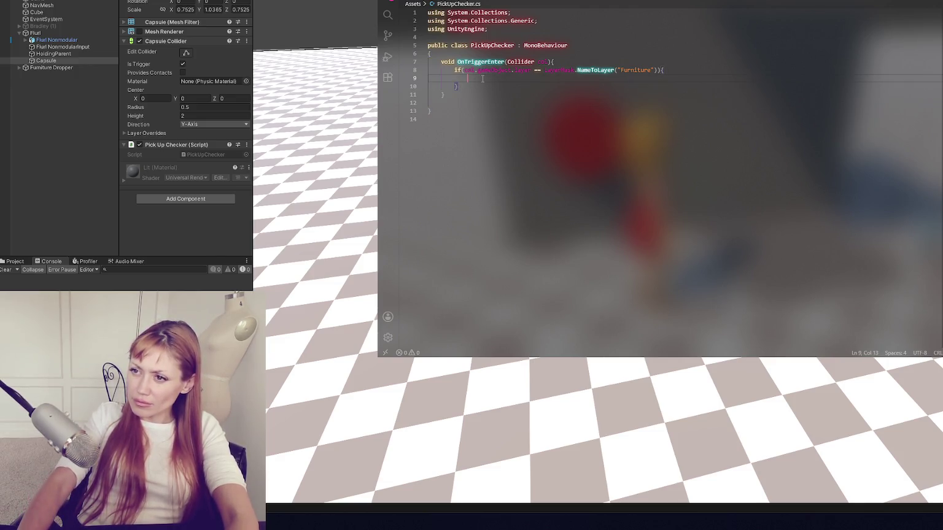
pyautogui.write('Materia')
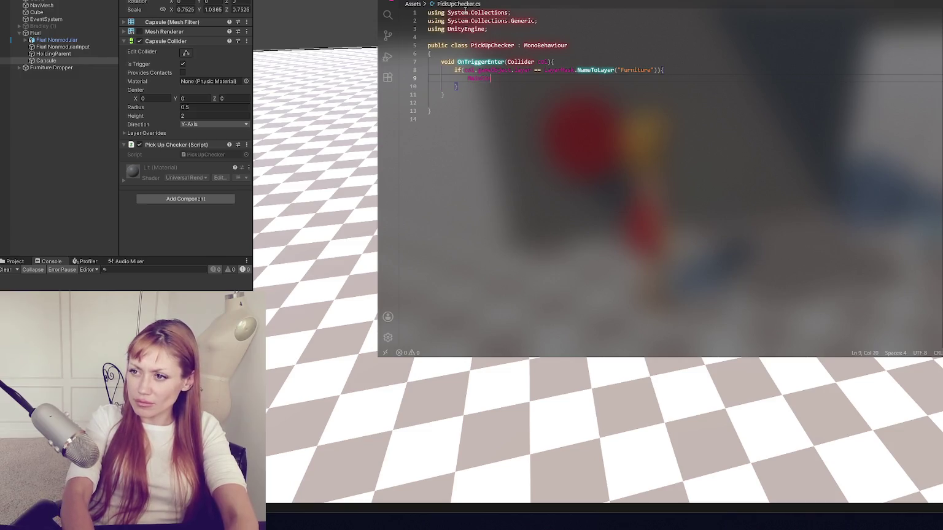
pyautogui.write('lSwap.Instance.')
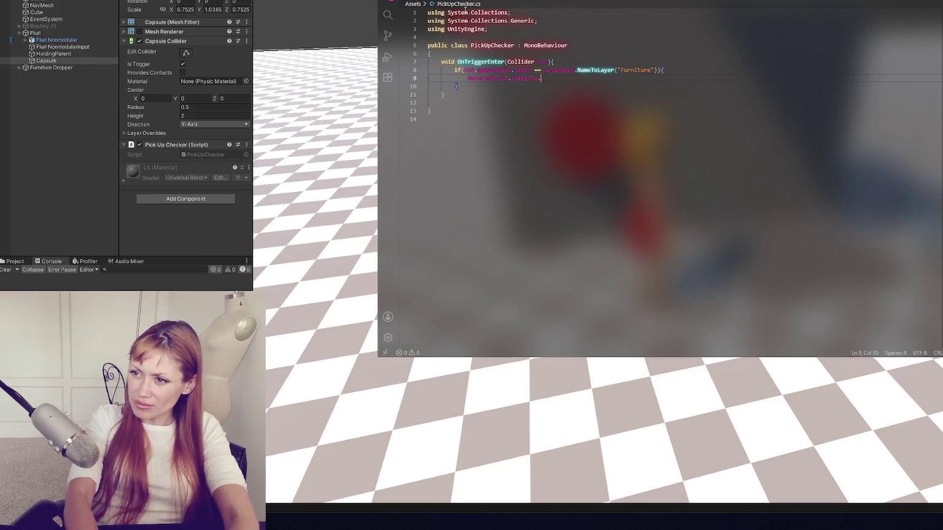
pyautogui.write('setGO')
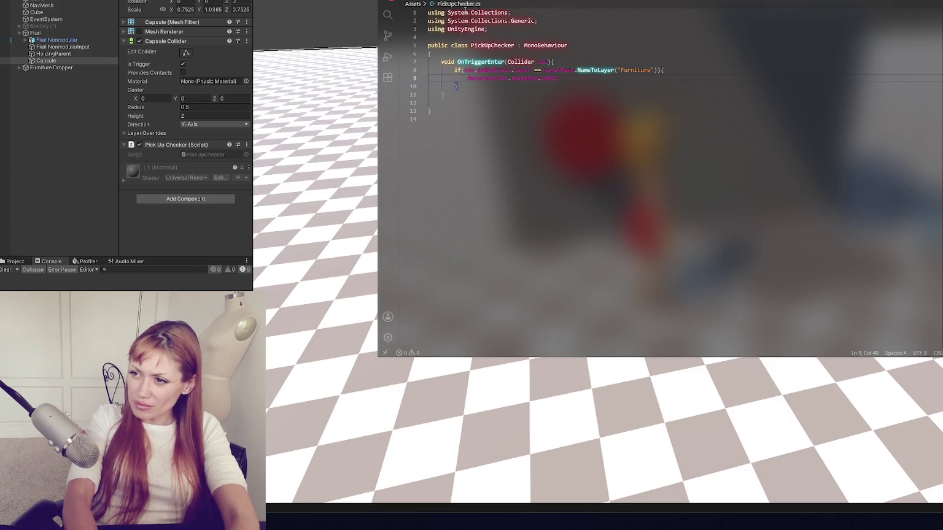
pyautogui.press('BackSpace')
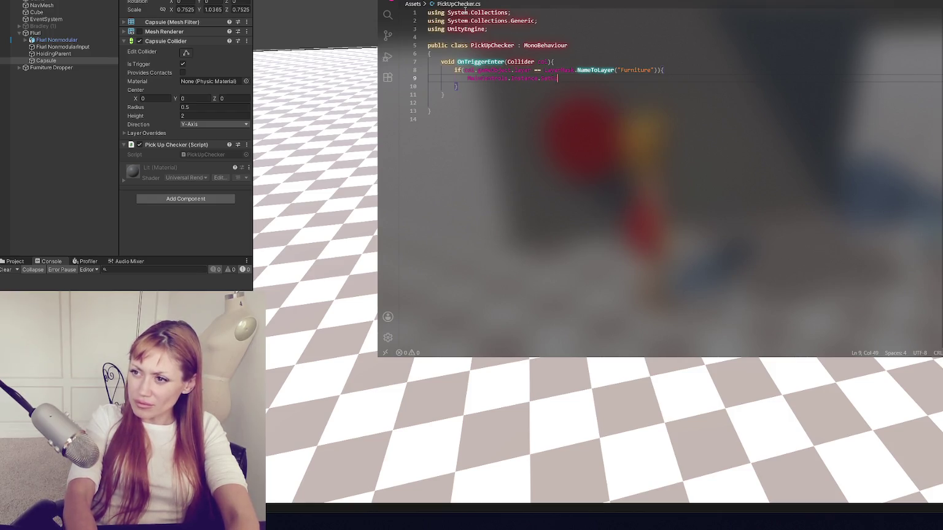
pyautogui.write('Obj')
pyautogui.write('(')
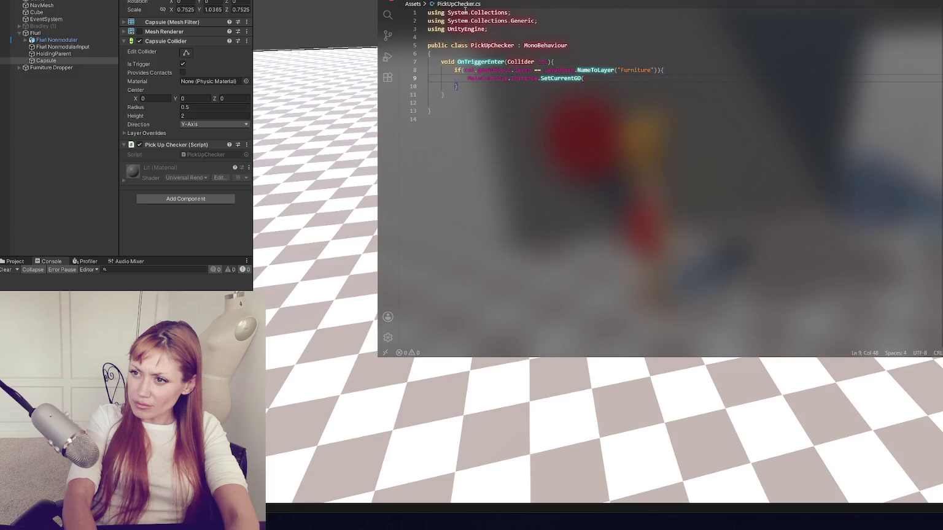
pyautogui.write('ject);')
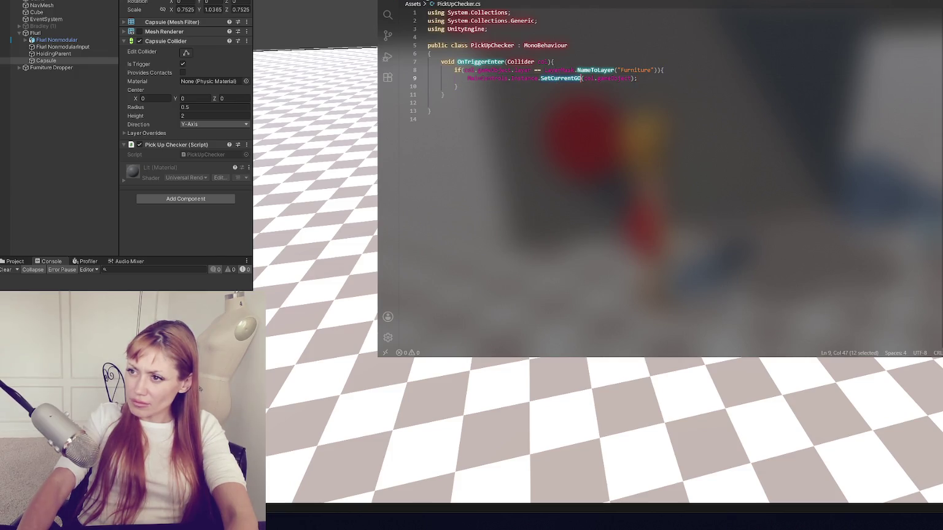
# Step: Rename the setter method in MainControls.cs to SetCurrentGO to match the call
pyautogui.hotkey('ctrl', 'Tab')
pyautogui.doubleClick(514, 184)
pyautogui.write('currentGO')
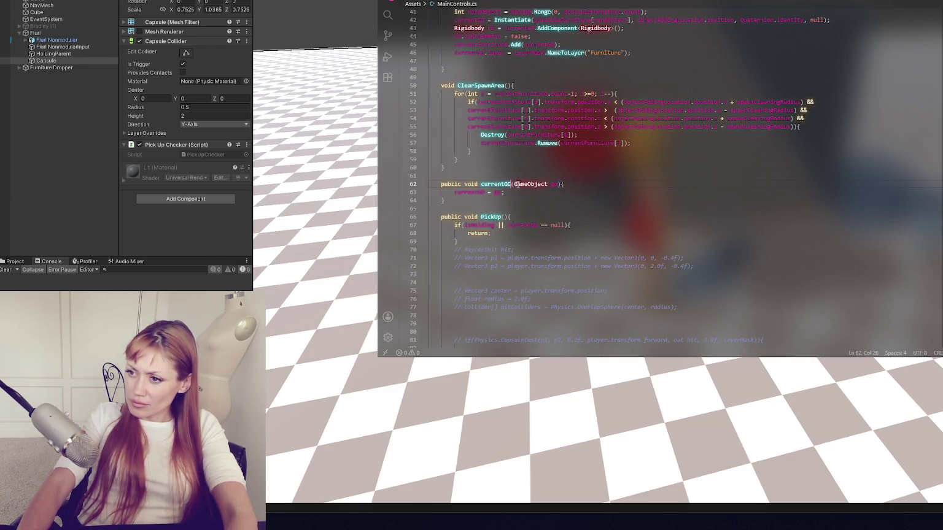
pyautogui.hotkey('ctrl', 'Tab')
pyautogui.doubleClick(561, 78)
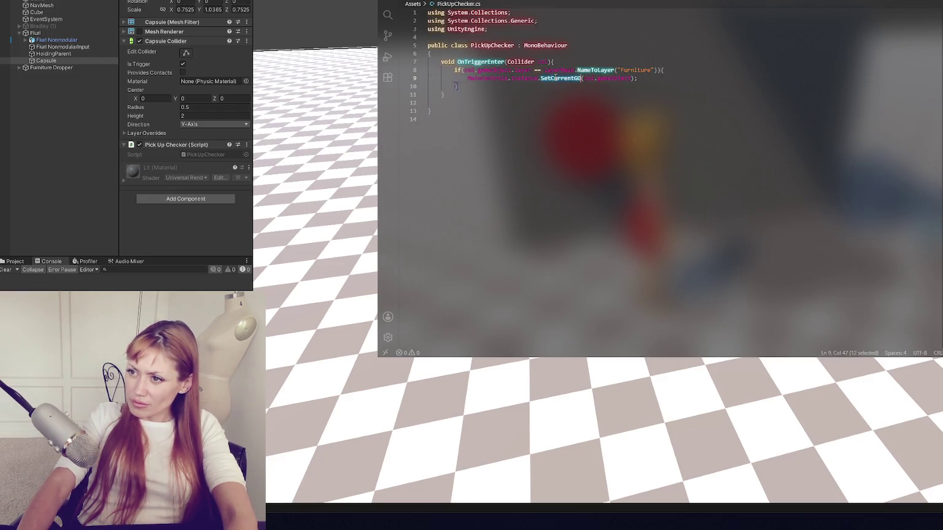
pyautogui.hotkey('ctrl', 'Tab')
pyautogui.write('SetCurrentGO')
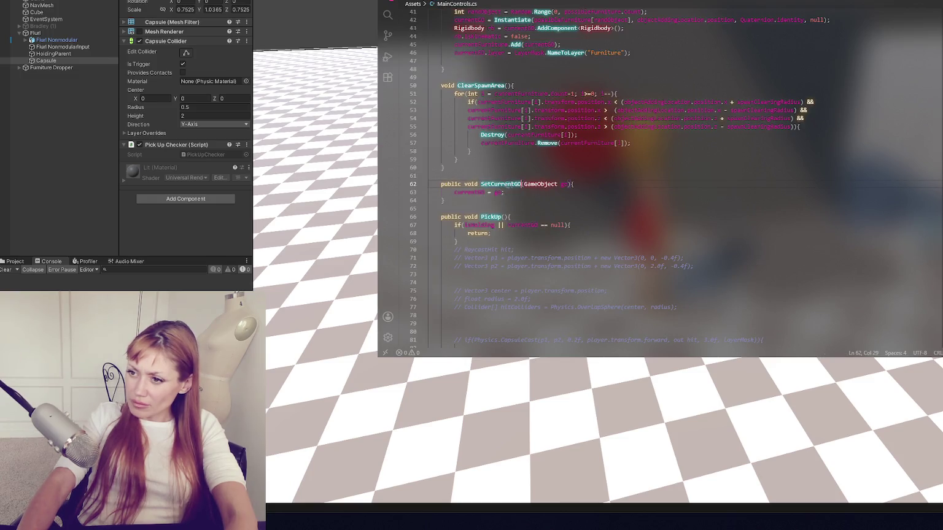
pyautogui.click(503, 4)
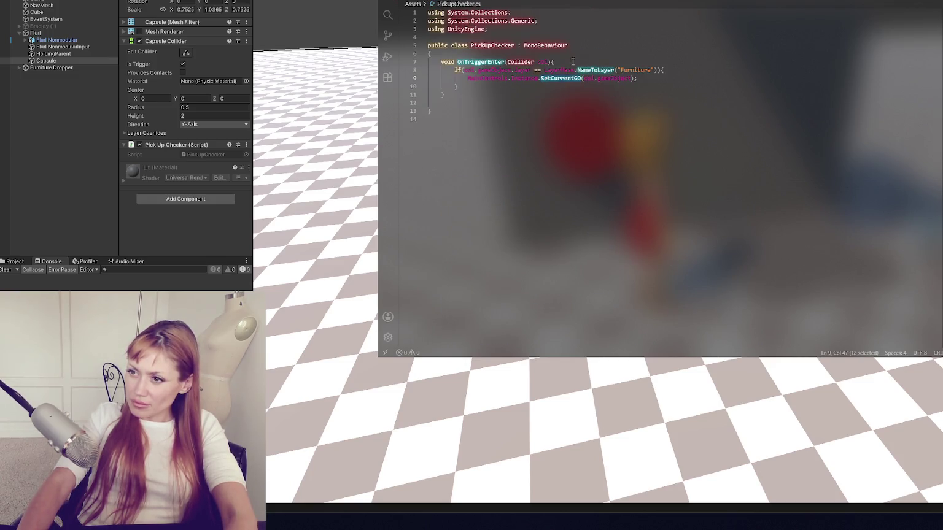
pyautogui.hotkey('shift', 'Down')
pyautogui.hotkey('shift', 'Down')
pyautogui.hotkey('shift', 'Down')
# Step: Duplicate OnTriggerEnter as OnTriggerExit, passing null to SetCurrentGO instead of col.gameObject
pyautogui.hotkey('ctrl', 'c')
pyautogui.hotkey('ctrl', 'v')
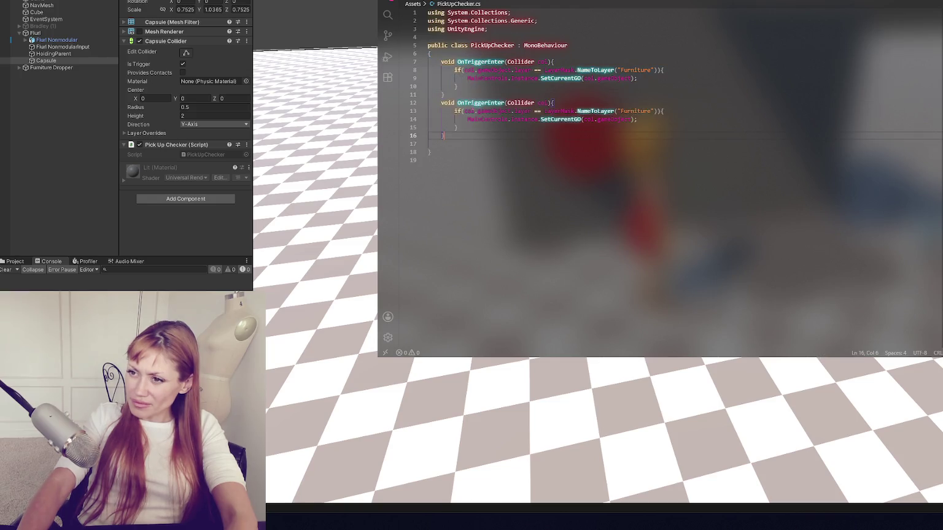
pyautogui.press('Delete')
pyautogui.press('Delete')
pyautogui.press('Delete')
pyautogui.press('BackSpace')
pyautogui.write('xit')
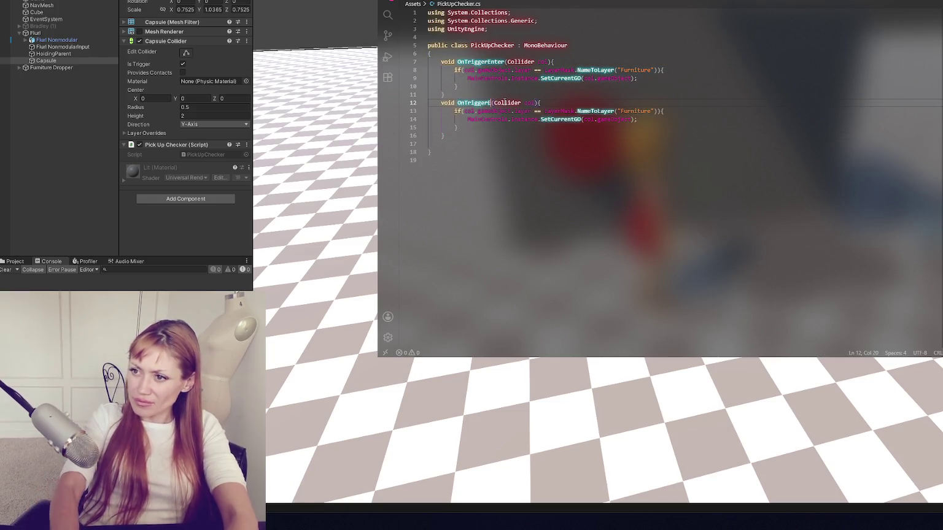
pyautogui.doubleClick(558, 119)
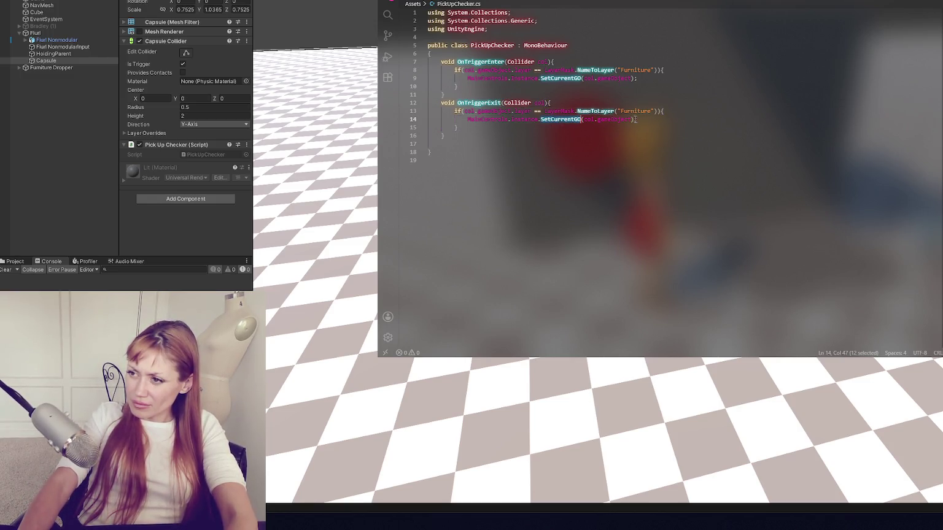
pyautogui.moveTo(631, 119); pyautogui.dragTo(585, 119)
pyautogui.write('null')
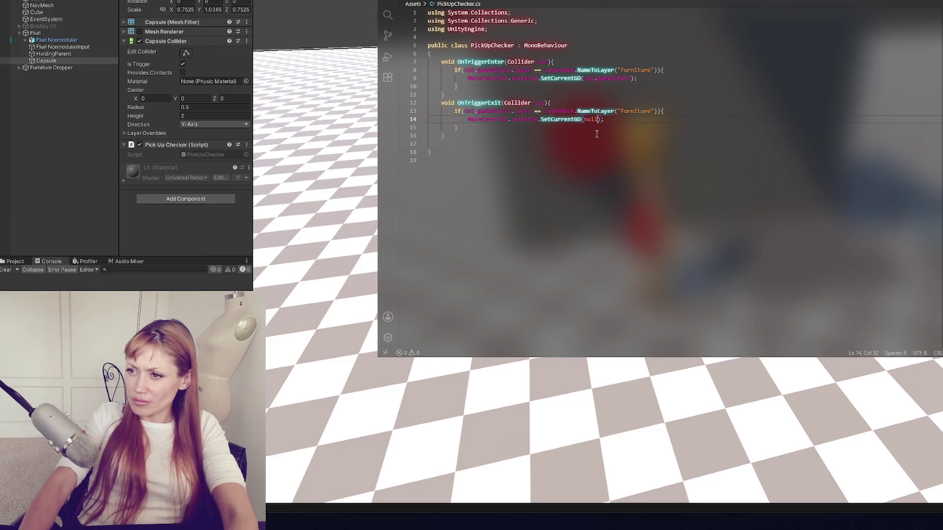
pyautogui.click(153, 283)
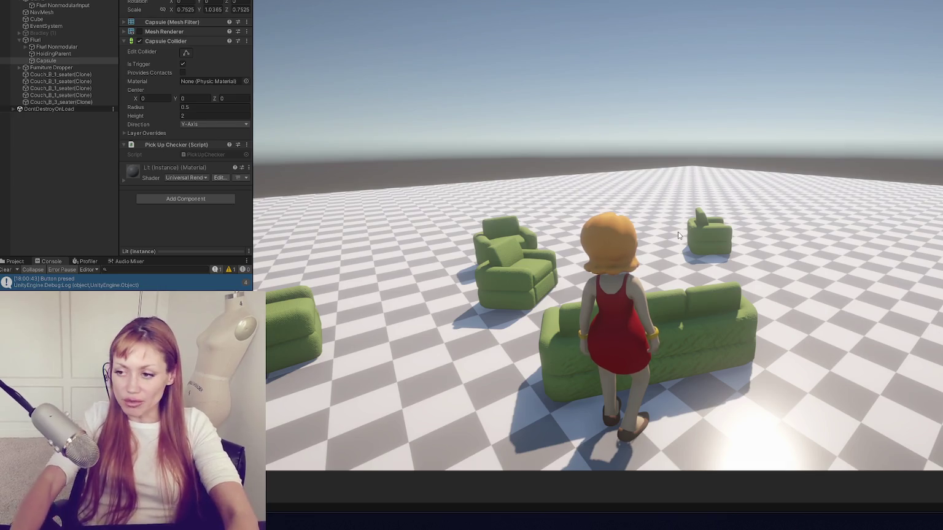
# Step: Walk the character to the couches, pick up the three-seater, turn around with it, and set it down
pyautogui.press('w')
pyautogui.press('w')
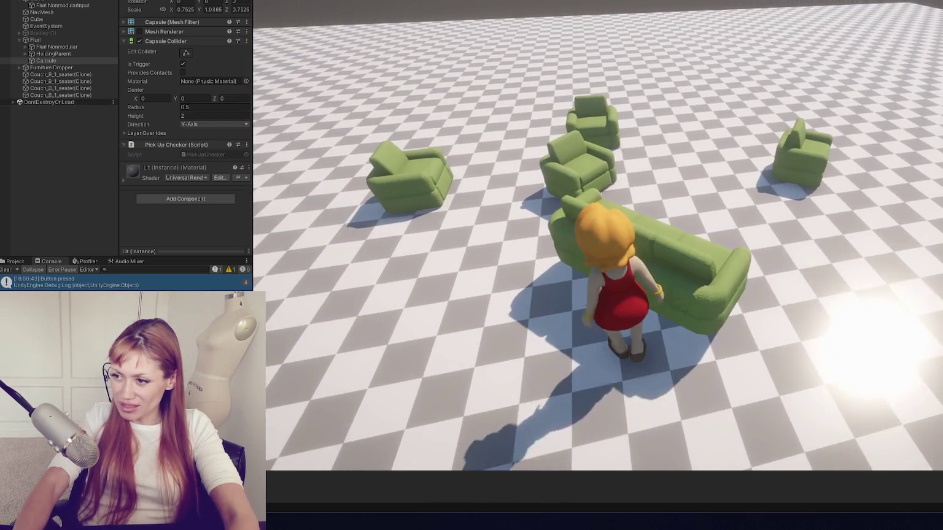
pyautogui.press('s')
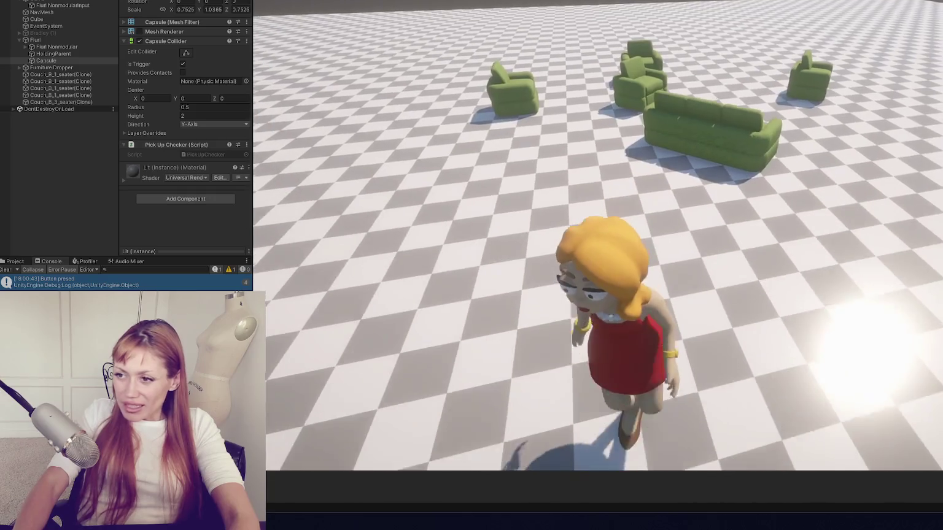
pyautogui.press('w')
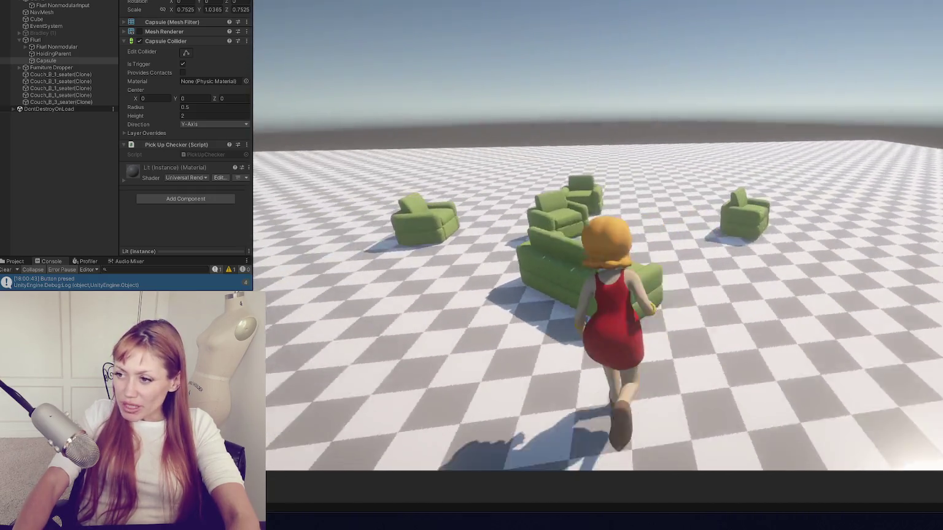
pyautogui.press('s')
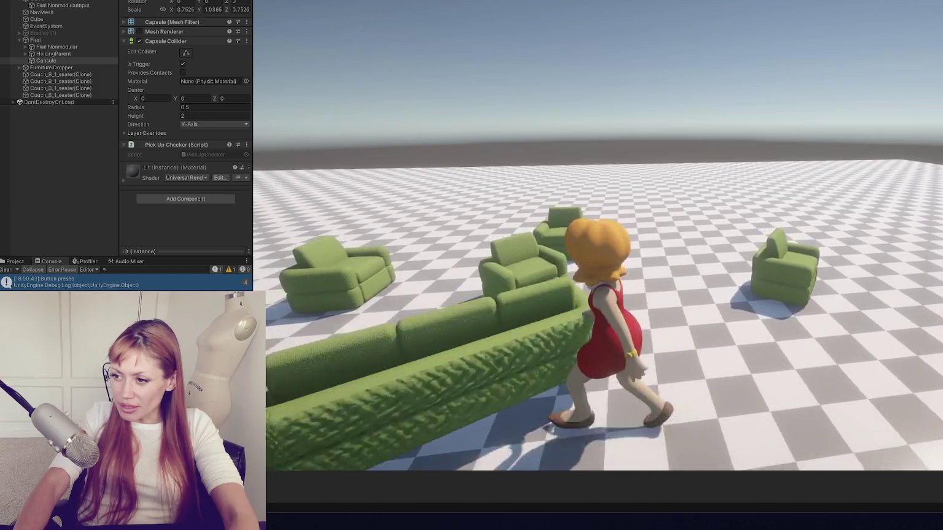
pyautogui.press('w')
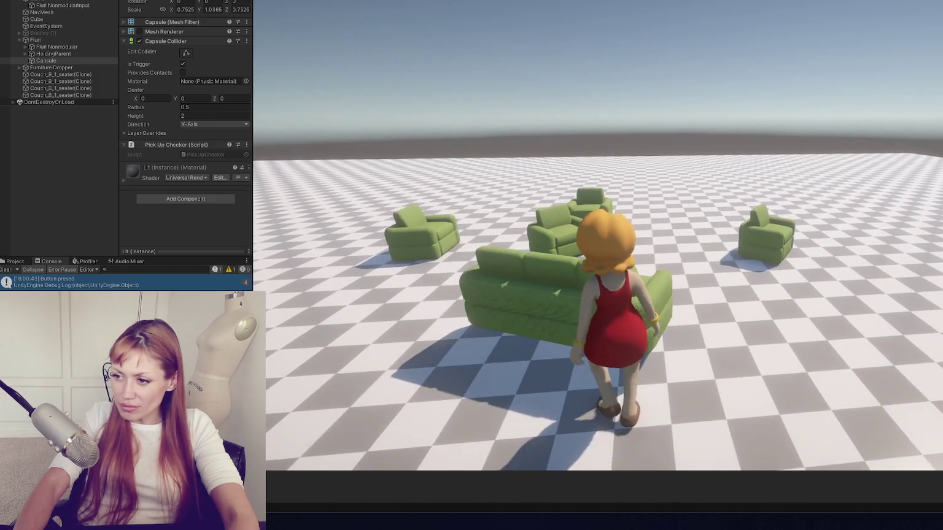
pyautogui.press('a')
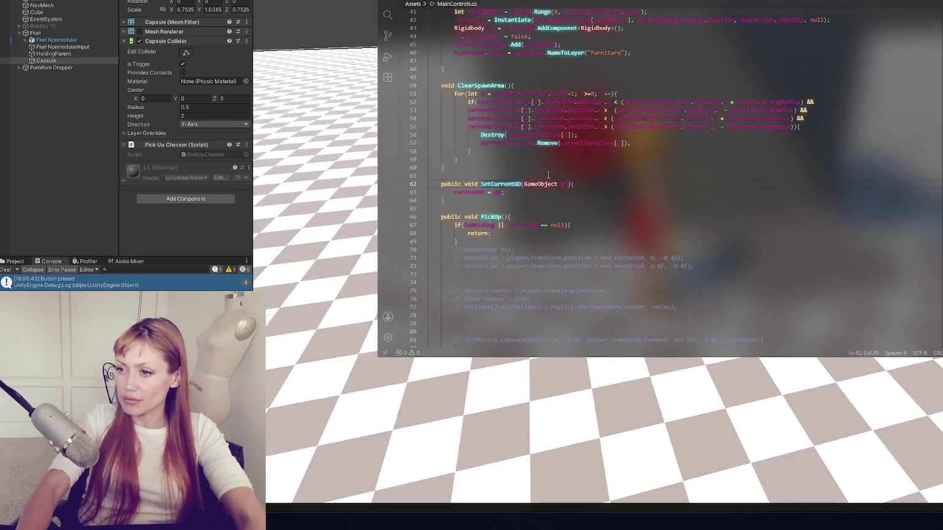
# Step: Delete the commented-out detection lines and the leftover blank line from PickUp
pyautogui.click(611, 175)
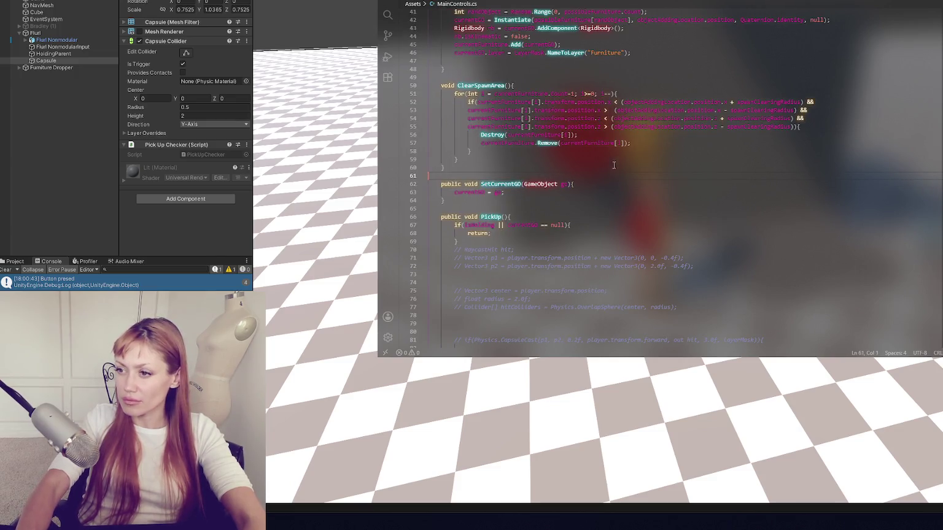
pyautogui.scroll(-5, 611, 162)
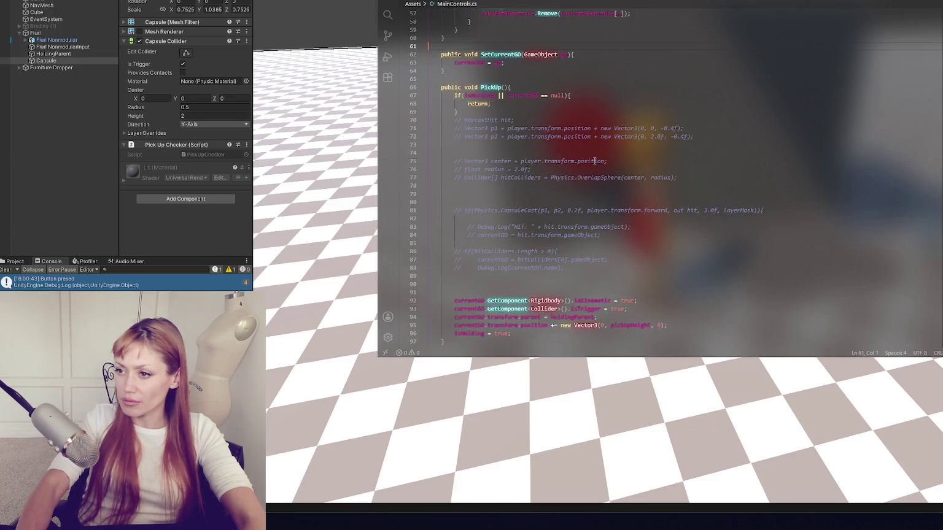
pyautogui.moveTo(502, 287); pyautogui.dragTo(524, 117)
pyautogui.press('BackSpace')
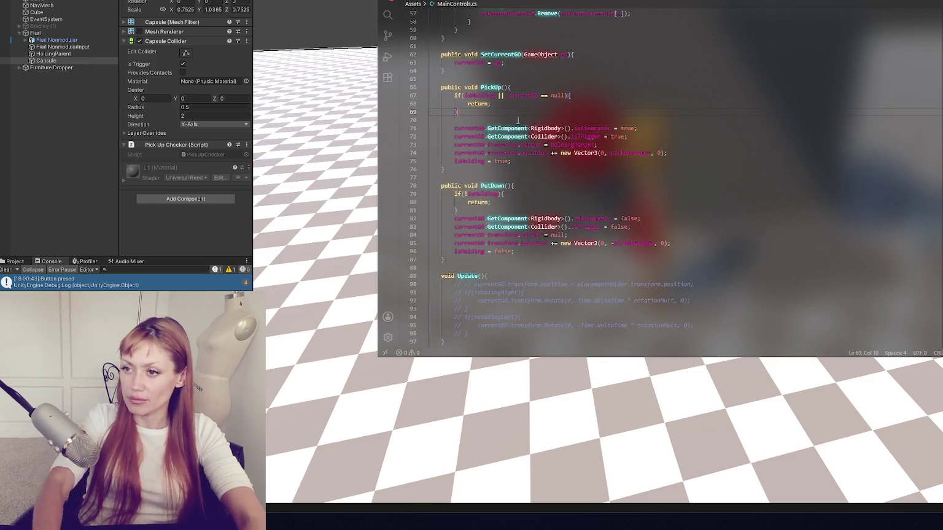
pyautogui.press('Delete')
# Step: Review the held-object offset line between PickUp and PutDown, then switch to CustomInput.cs
pyautogui.click(525, 120)
pyautogui.click(539, 145)
pyautogui.scroll(-2, 564, 130)
pyautogui.click(564, 130)
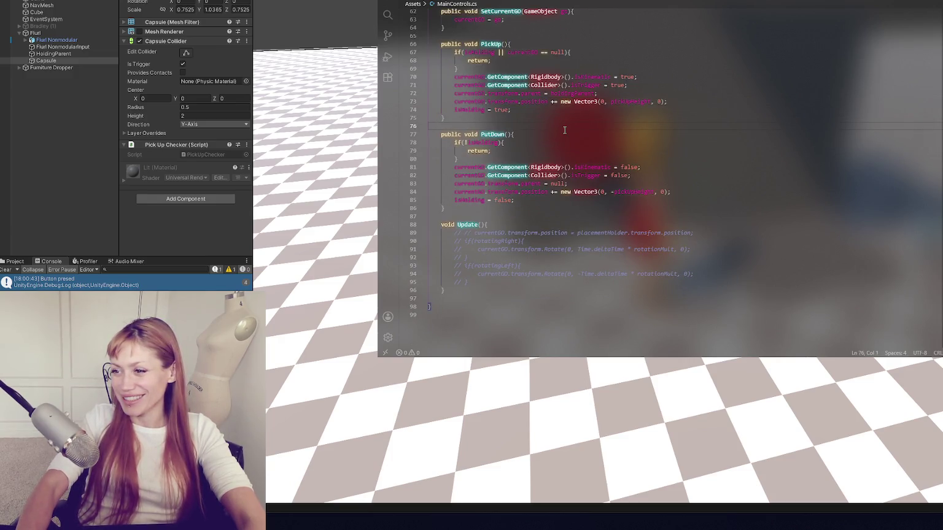
pyautogui.scroll(10, 516, 252)
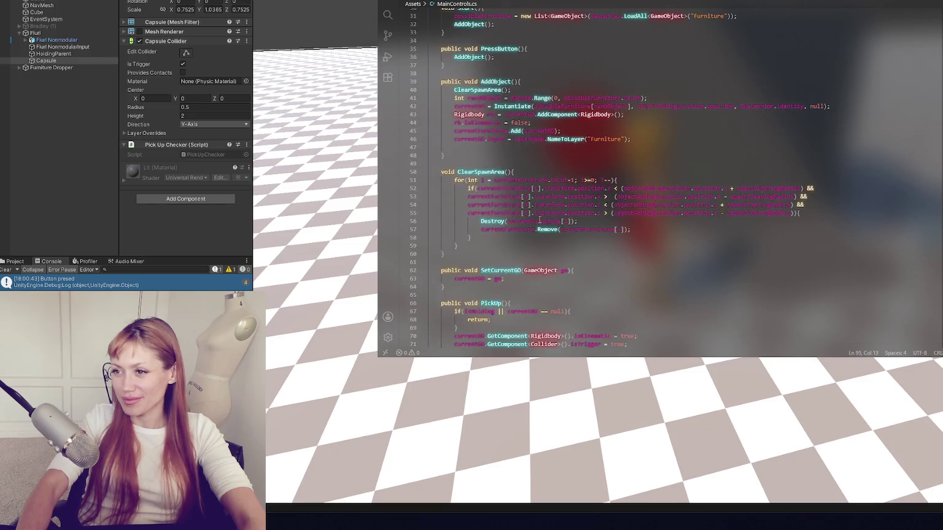
pyautogui.click(640, 2)
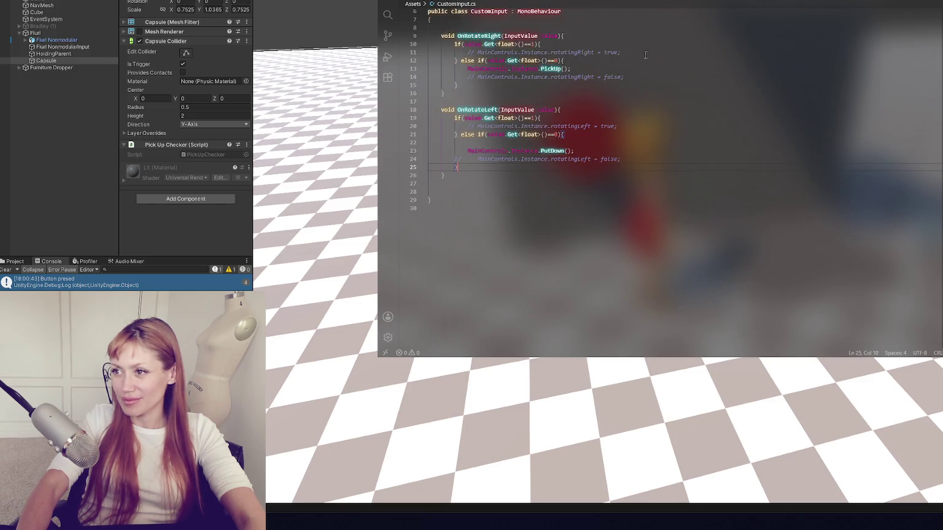
# Step: Add an OnFire1() method after the rotate-left handler, containing the PickUp call copied from rotate-right
pyautogui.scroll(2, 541, 121)
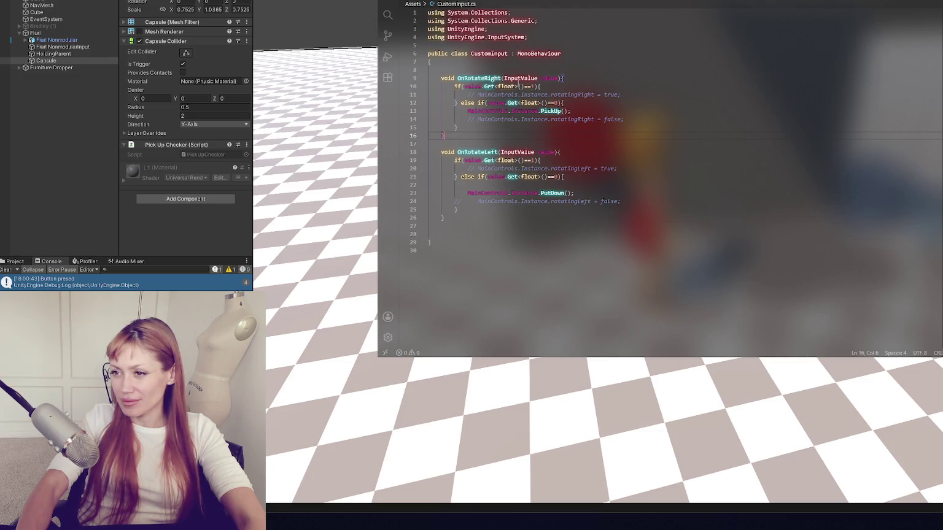
pyautogui.click(509, 225)
pyautogui.press('Return')
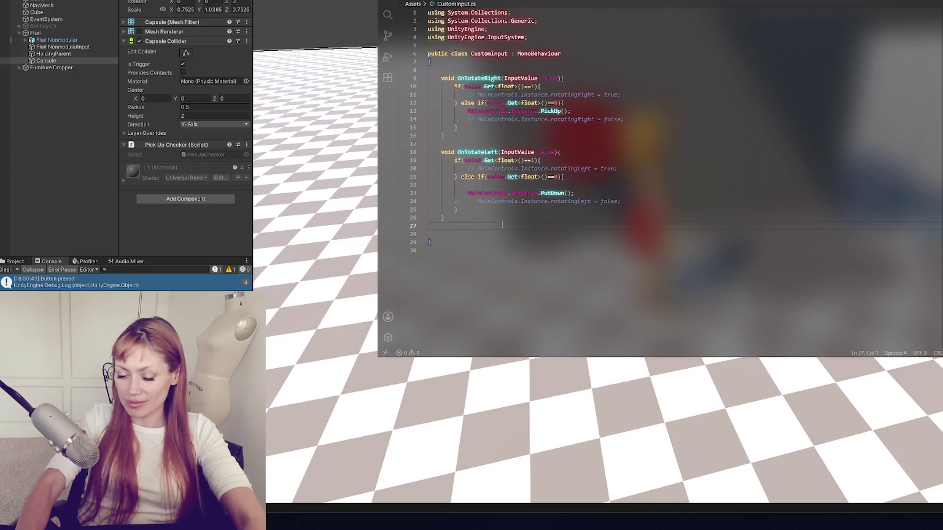
pyautogui.write('void ')
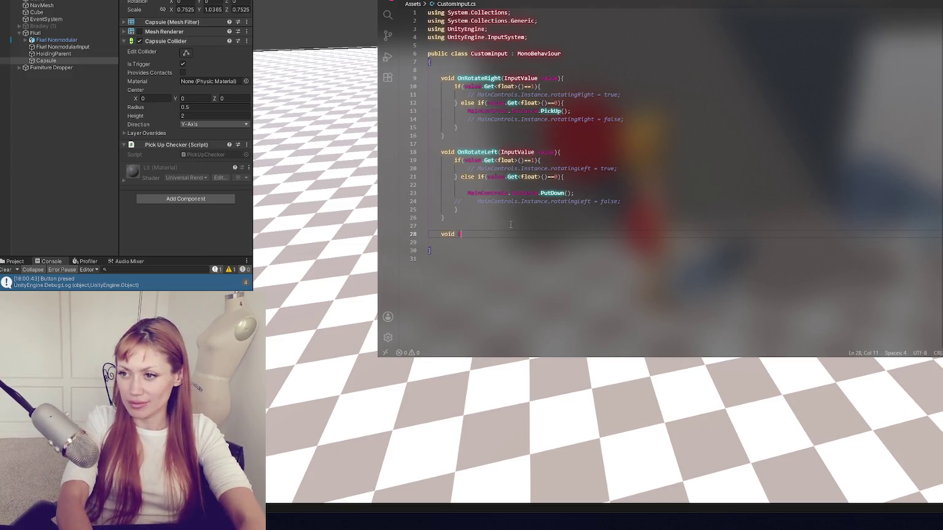
pyautogui.write('OnFire1(){')
pyautogui.press('Return')
pyautogui.press('Return')
pyautogui.write('}')
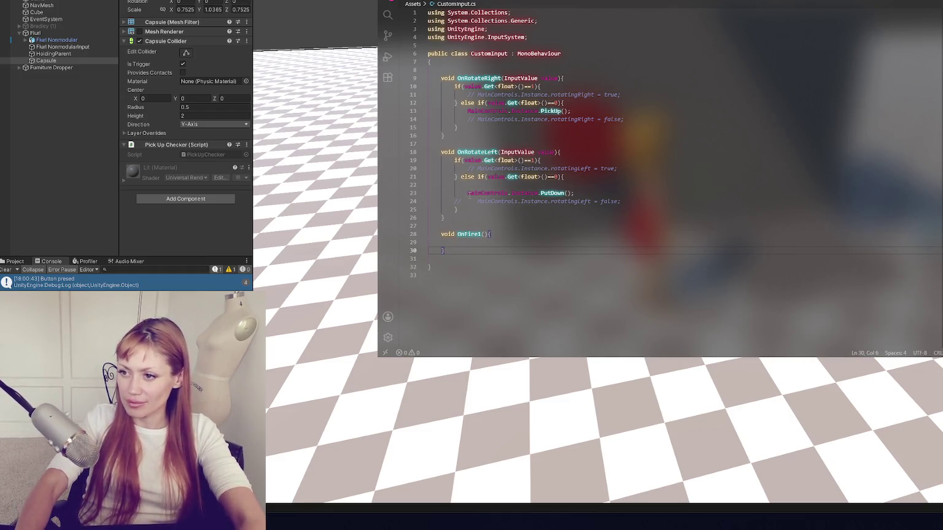
pyautogui.moveTo(468, 111); pyautogui.dragTo(596, 108)
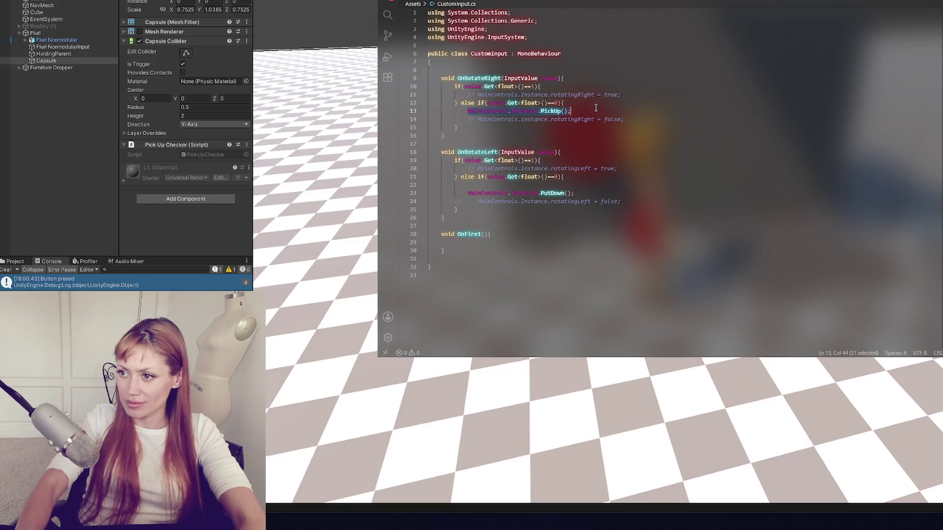
pyautogui.hotkey('ctrl', 'c')
pyautogui.click(429, 242)
pyautogui.hotkey('ctrl', 'v')
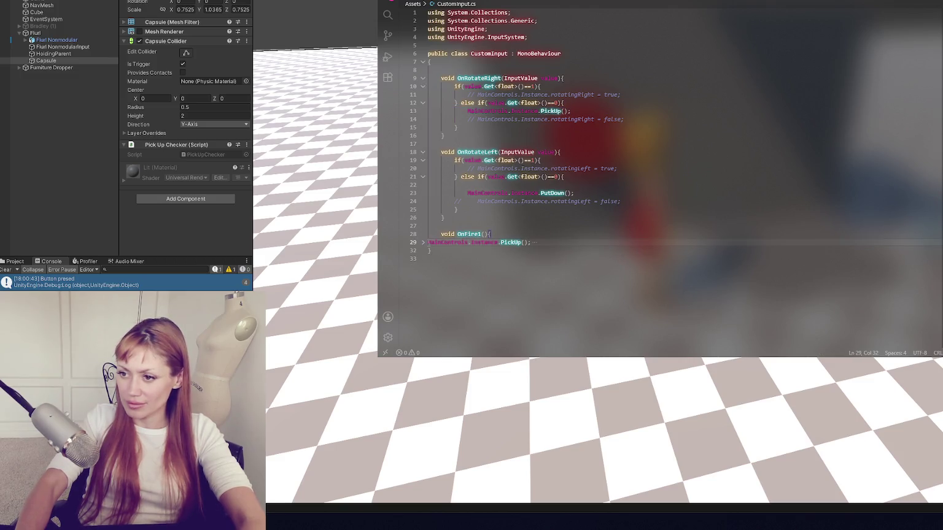
pyautogui.click(423, 243)
pyautogui.press('Tab')
pyautogui.press('Tab')
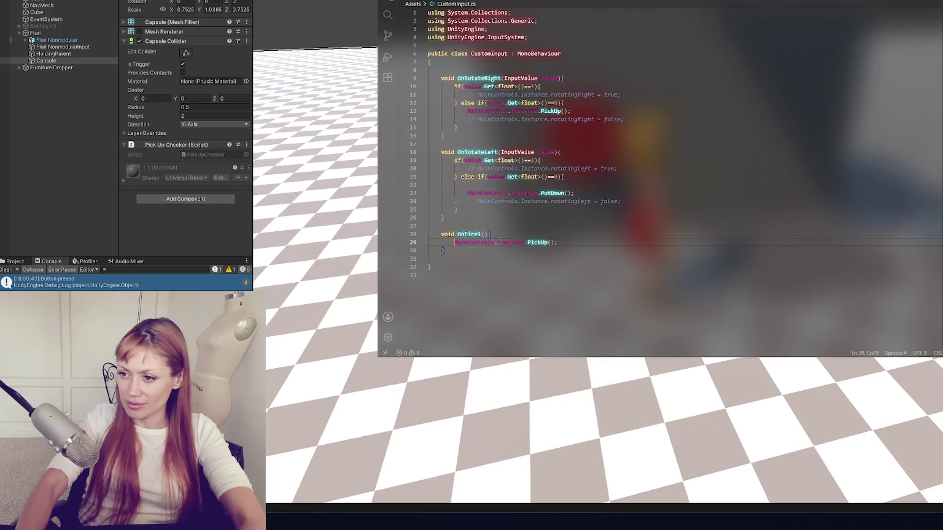
# Step: Comment out the PutDown and PickUp calls and uncomment the rotatingRight/rotatingLeft true/false lines
pyautogui.hotkey('ctrl', '/')
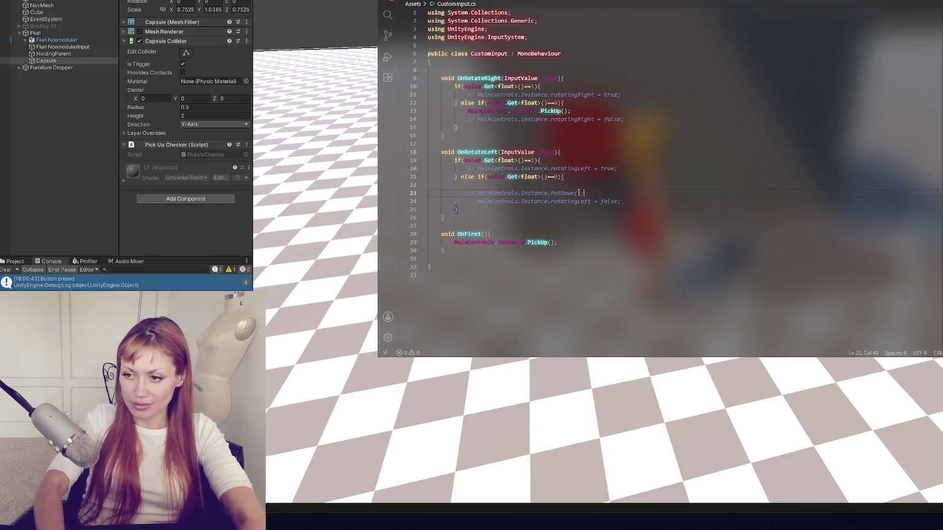
pyautogui.hotkey('ctrl', '/')
pyautogui.press('Up')
pyautogui.press('Up')
pyautogui.press('End')
pyautogui.hotkey('ctrl', '/')
pyautogui.click(616, 119)
pyautogui.hotkey('ctrl', '/')
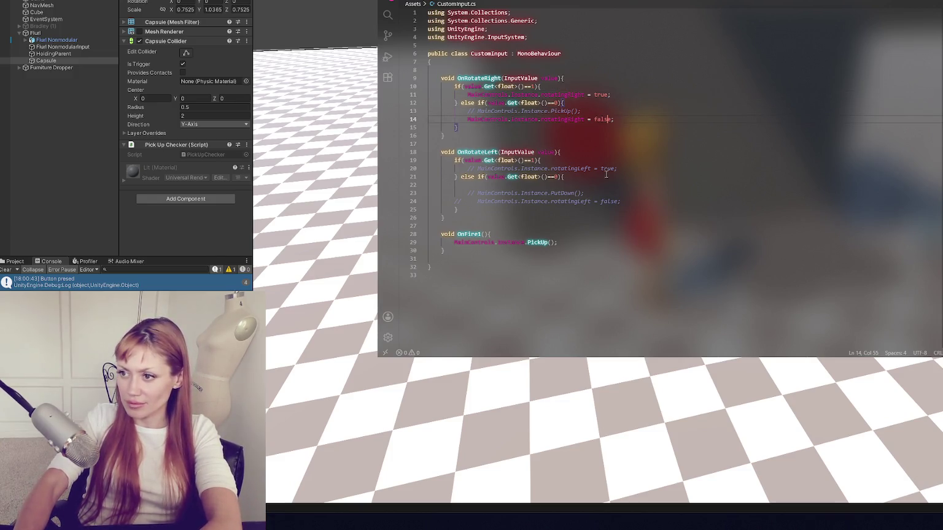
pyautogui.hotkey('ctrl', '/')
pyautogui.press('Down')
pyautogui.press('Down')
pyautogui.press('Down')
pyautogui.hotkey('ctrl', '/')
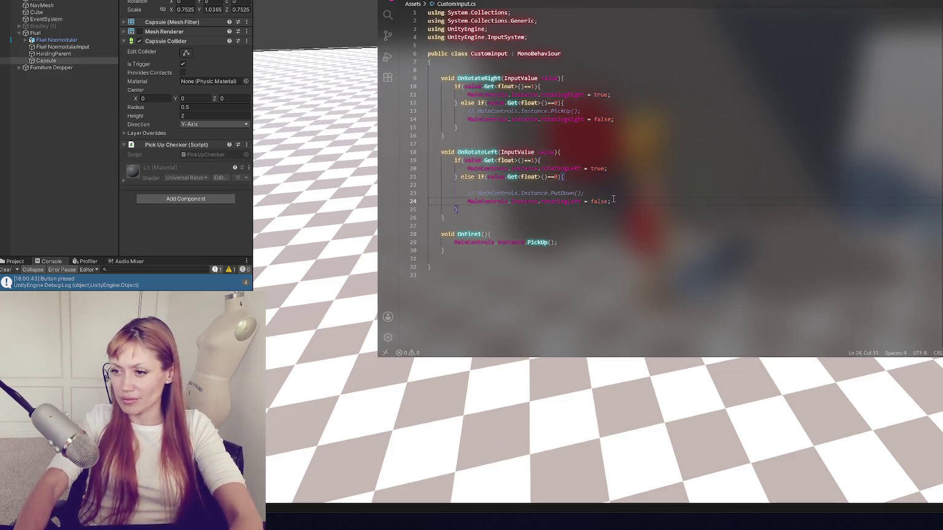
# Step: Switch to MainControls.cs and scroll down through its code
pyautogui.hotkey('ctrl', 'Tab')
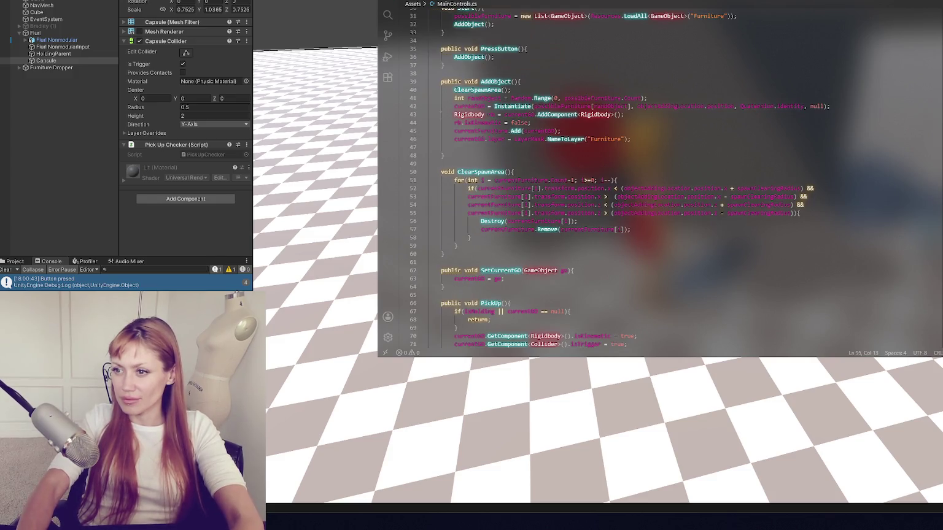
pyautogui.click(510, 65)
pyautogui.scroll(-5, 513, 70)
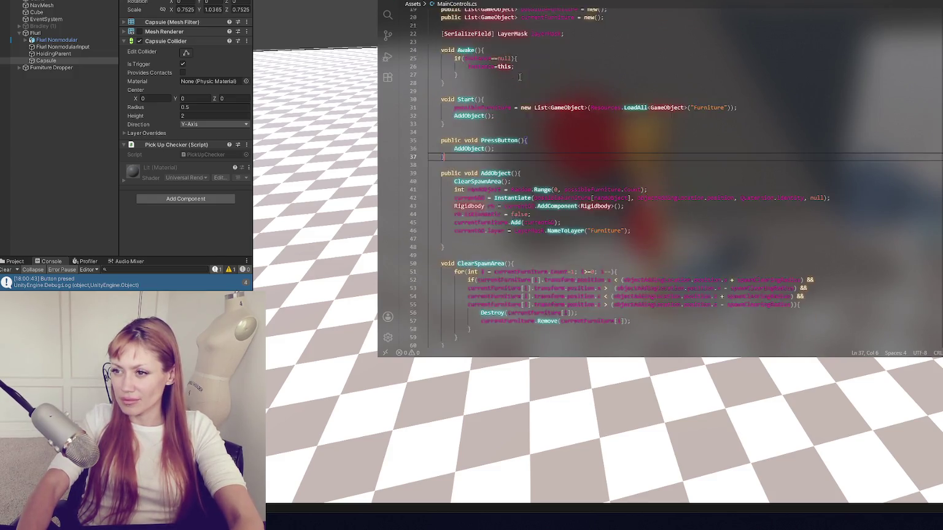
pyautogui.scroll(-10, 516, 78)
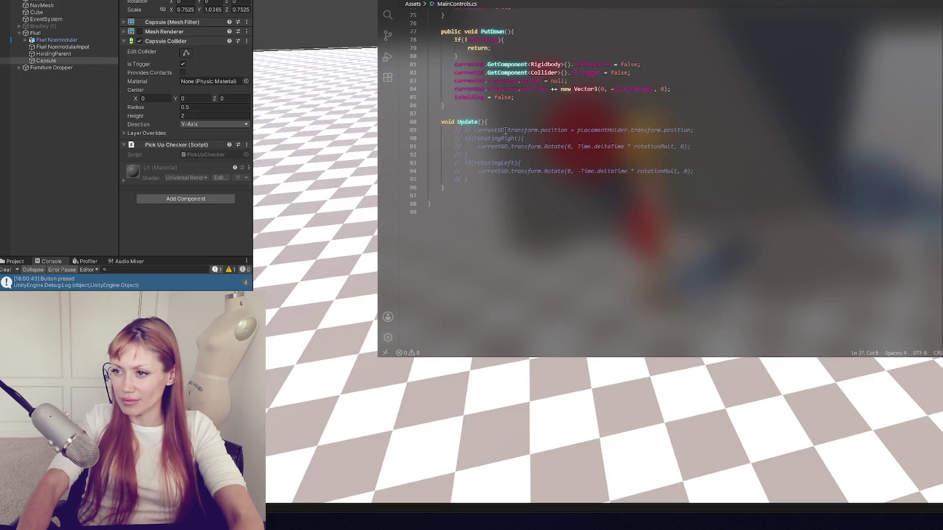
# Step: Uncomment the rotatingRight/rotatingLeft Rotate blocks in Update() with Ctrl+/
pyautogui.moveTo(430, 130); pyautogui.dragTo(510, 179)
pyautogui.hotkey('ctrl', '/')
pyautogui.click(510, 176)
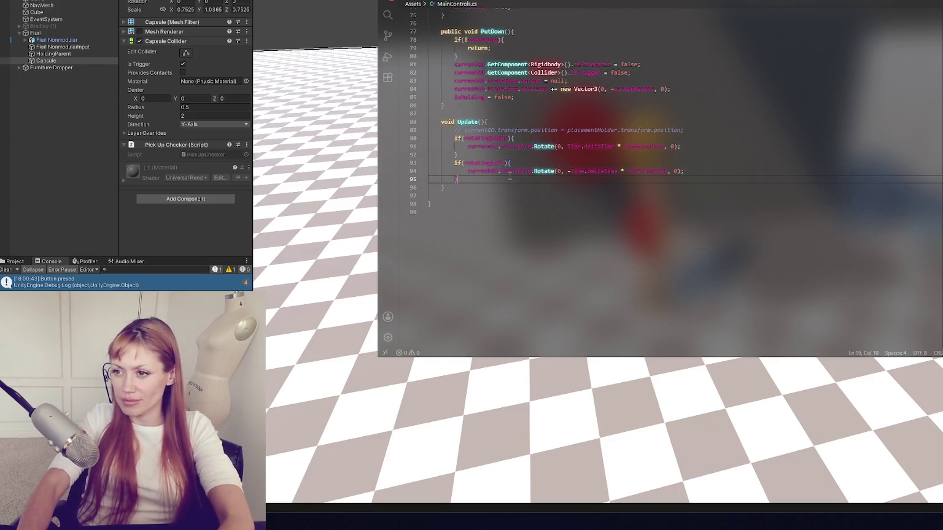
pyautogui.press('Up')
pyautogui.press('Up')
pyautogui.press('Up')
pyautogui.scroll(3, 691, 139)
pyautogui.scroll(5, 691, 139)
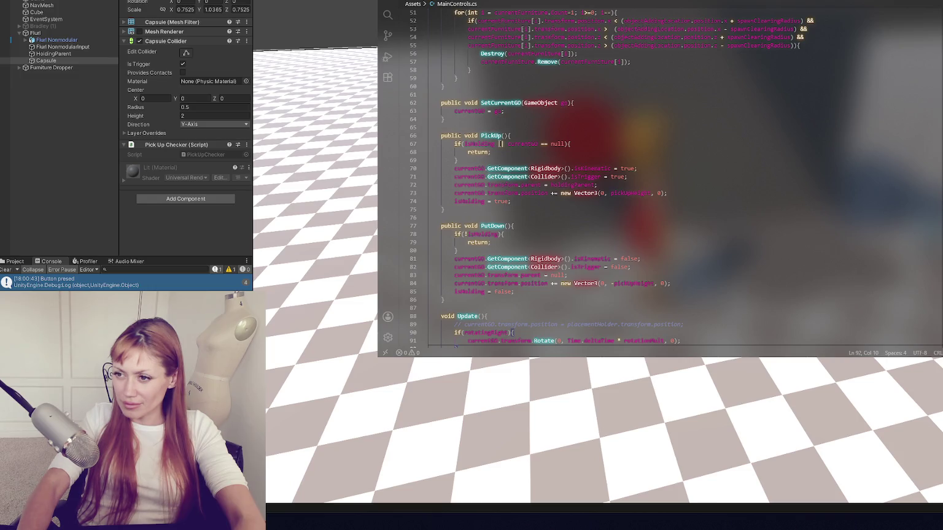
pyautogui.click(493, 152)
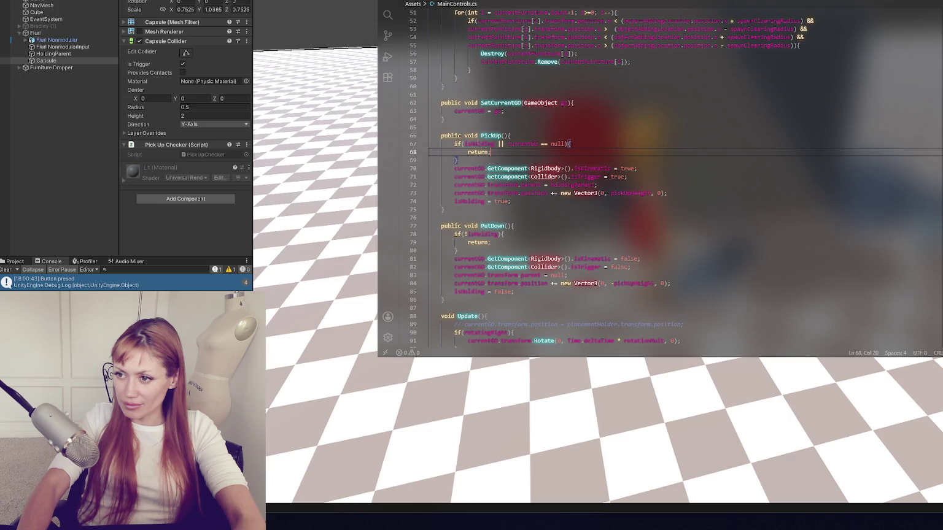
# Step: Duplicate PickUp's guard, comment out the original, and make the first copy call PutDown() when isHolding
pyautogui.moveTo(487, 157); pyautogui.dragTo(519, 137)
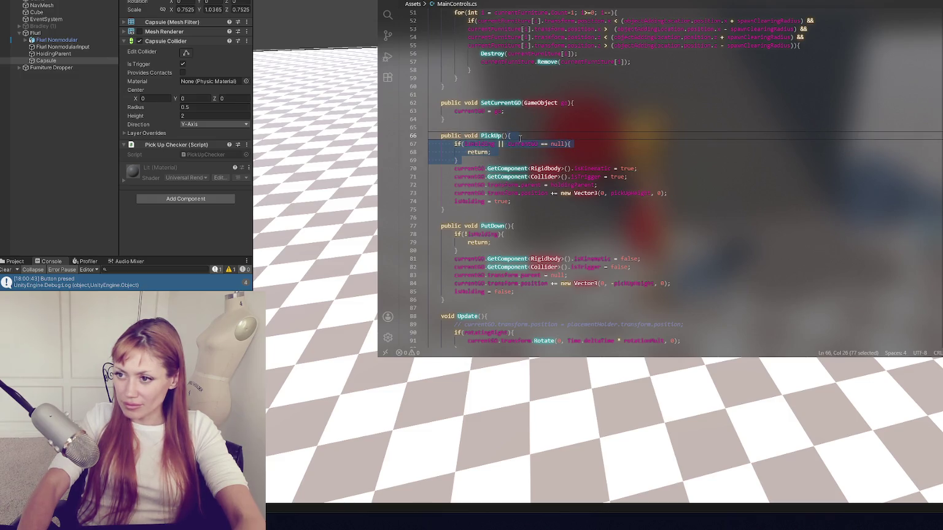
pyautogui.hotkey('shift', 'Down')
pyautogui.hotkey('shift', 'alt', 'Up')
pyautogui.hotkey('shift', 'alt', 'Up')
pyautogui.hotkey('ctrl', '/')
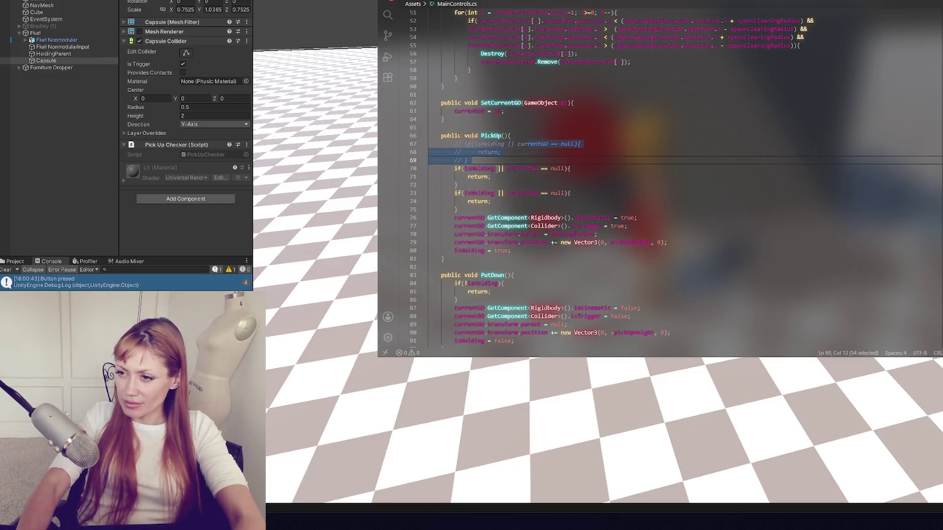
pyautogui.moveTo(496, 168); pyautogui.dragTo(552, 168)
pyautogui.press('BackSpace')
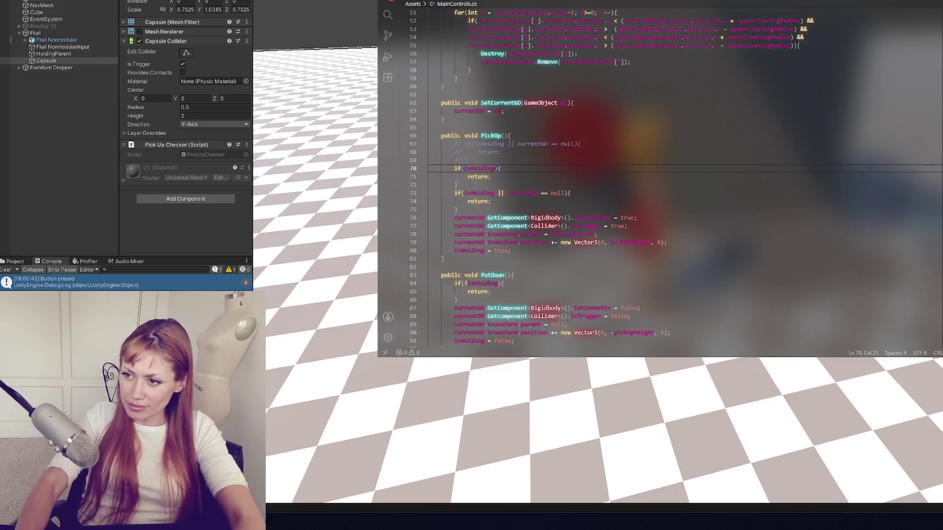
pyautogui.doubleClick(494, 275)
pyautogui.hotkey('ctrl', 'c')
pyautogui.doubleClick(478, 177)
pyautogui.hotkey('ctrl', 'v')
pyautogui.click(517, 179)
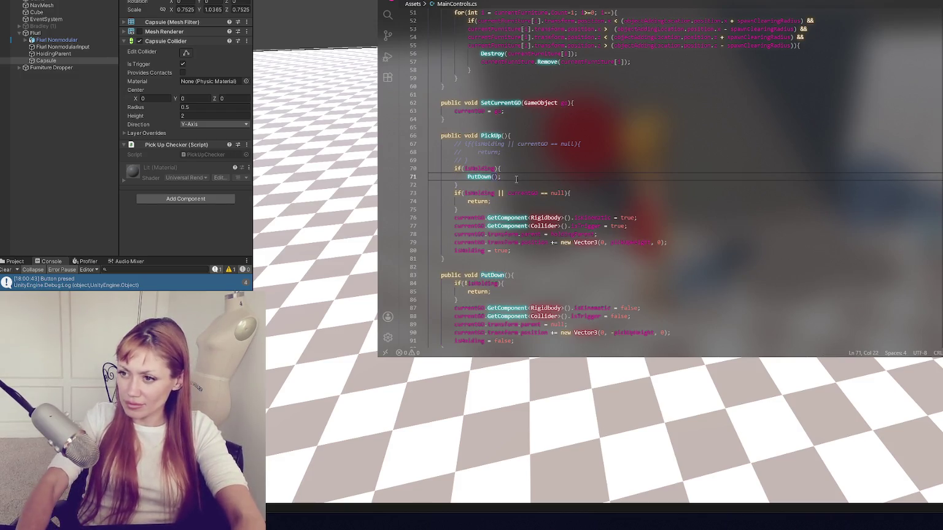
# Step: Reduce the second copy to an if(currentGO == null) return; and add return; after PutDown()
pyautogui.scroll(-2, 516, 179)
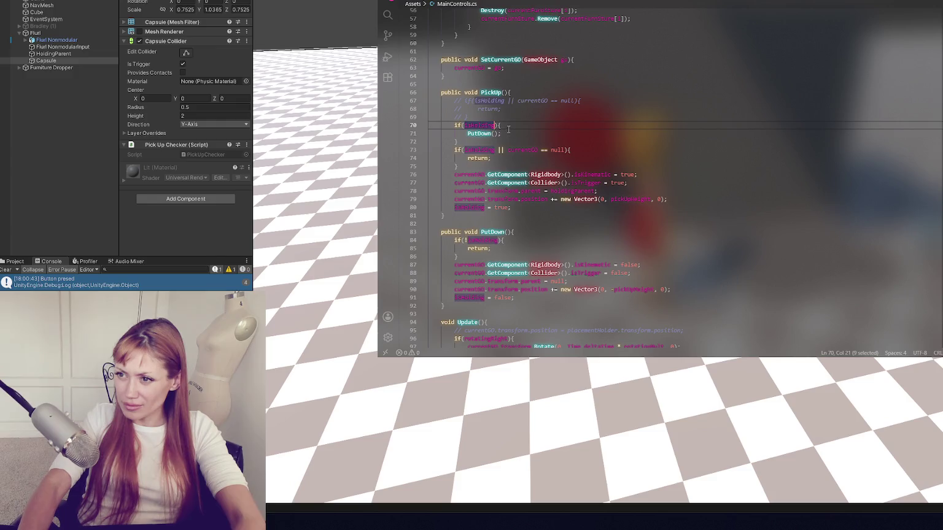
pyautogui.moveTo(467, 150); pyautogui.dragTo(503, 150)
pyautogui.press('BackSpace')
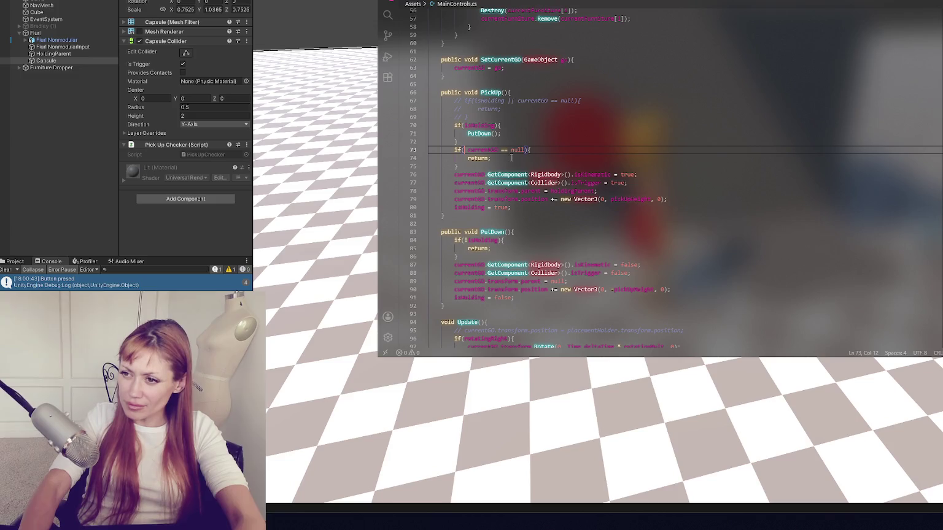
pyautogui.press('BackSpace')
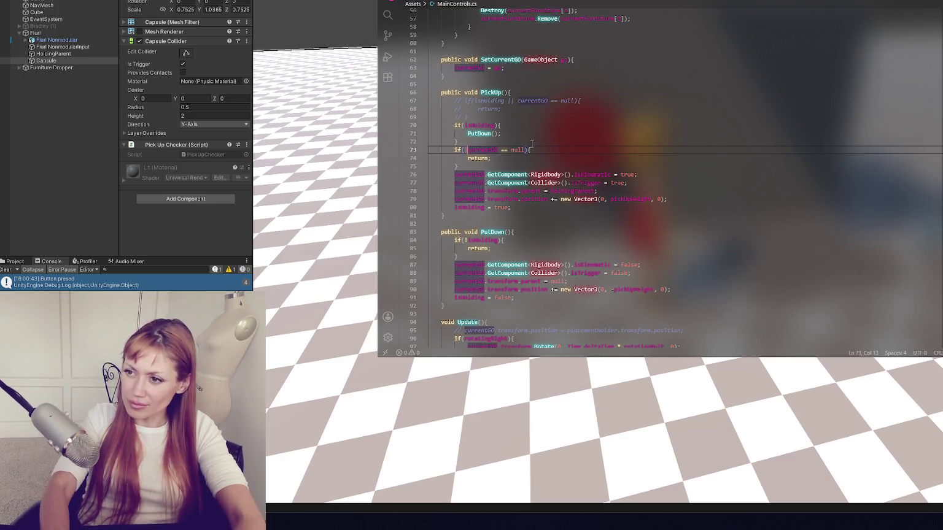
pyautogui.click(516, 136)
pyautogui.press('Return')
pyautogui.write('return;')
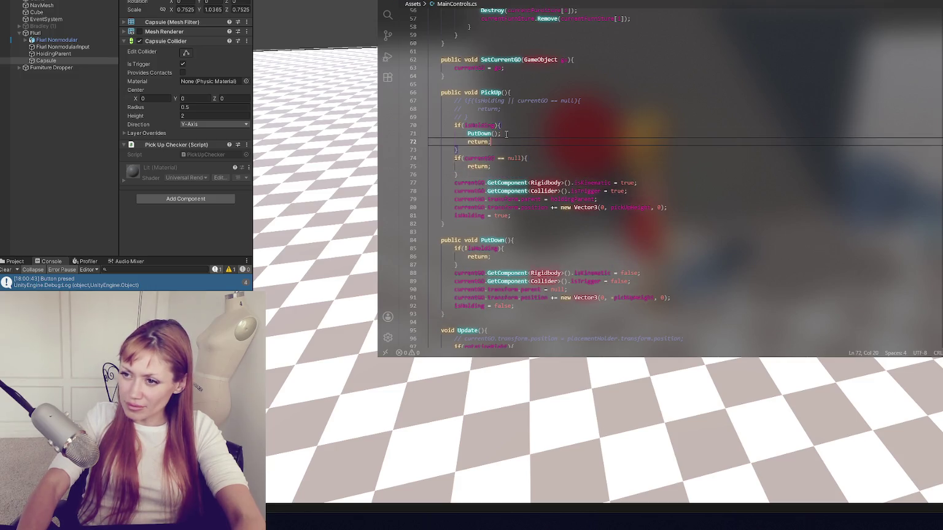
pyautogui.press('Down')
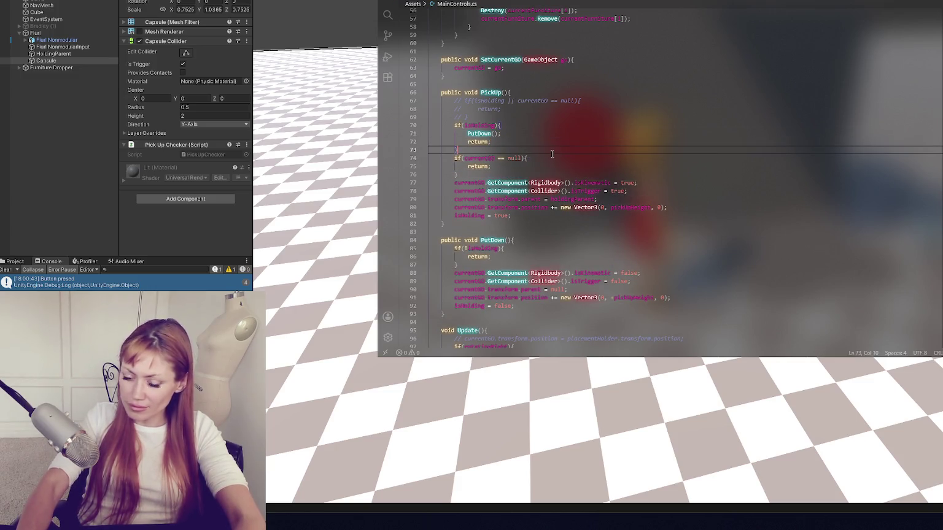
pyautogui.press('Return')
pyautogui.click(528, 175)
pyautogui.press('Down')
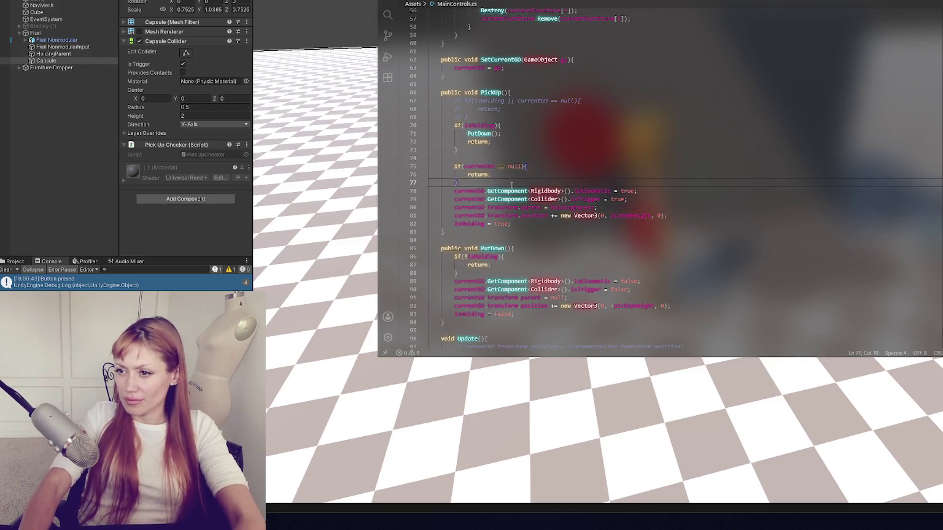
pyautogui.hotkey('alt', 'Tab')
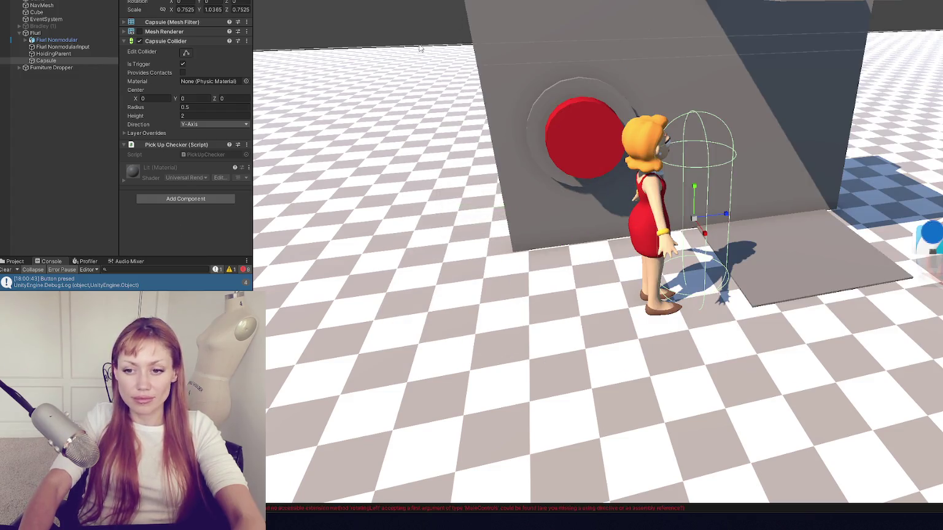
# Step: Open the CS0103 rotatingRight error from the Unity Console in MainControls.cs
pyautogui.doubleClick(75, 279)
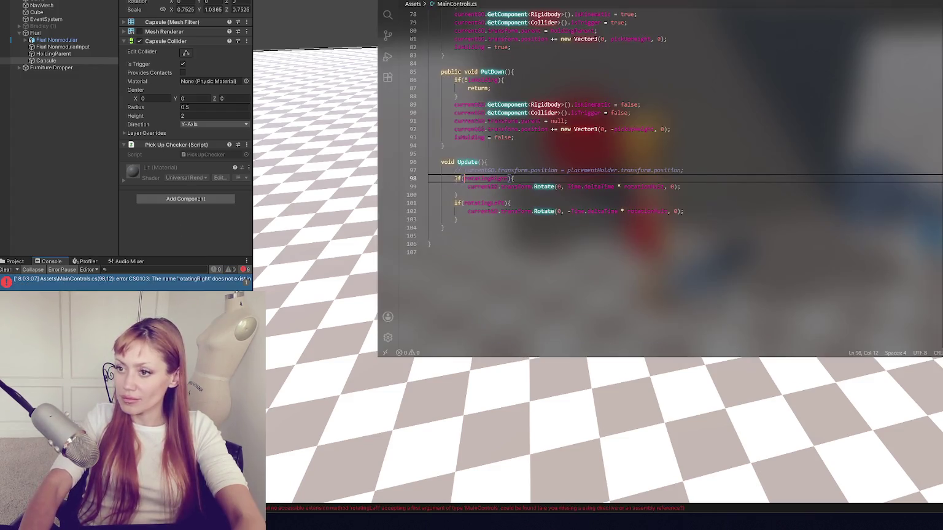
pyautogui.doubleClick(485, 178)
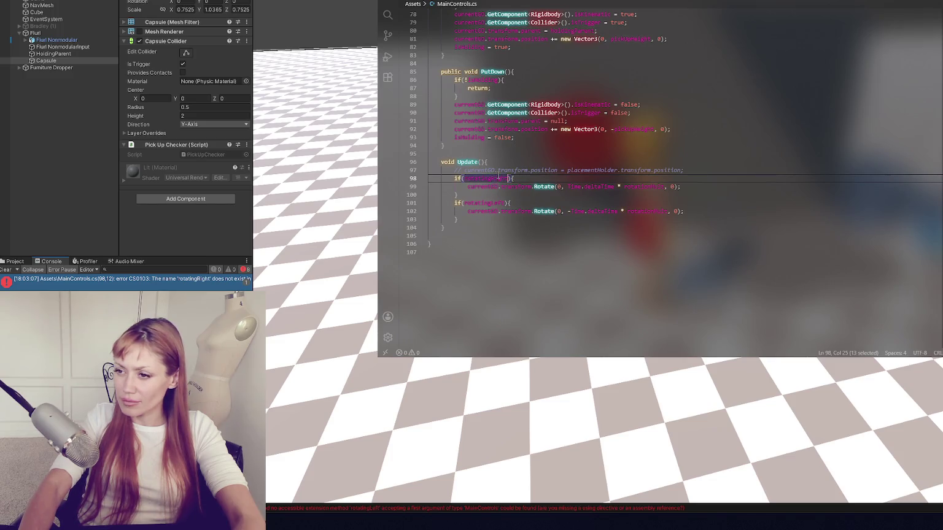
pyautogui.scroll(20, 552, 154)
pyautogui.scroll(4, 563, 128)
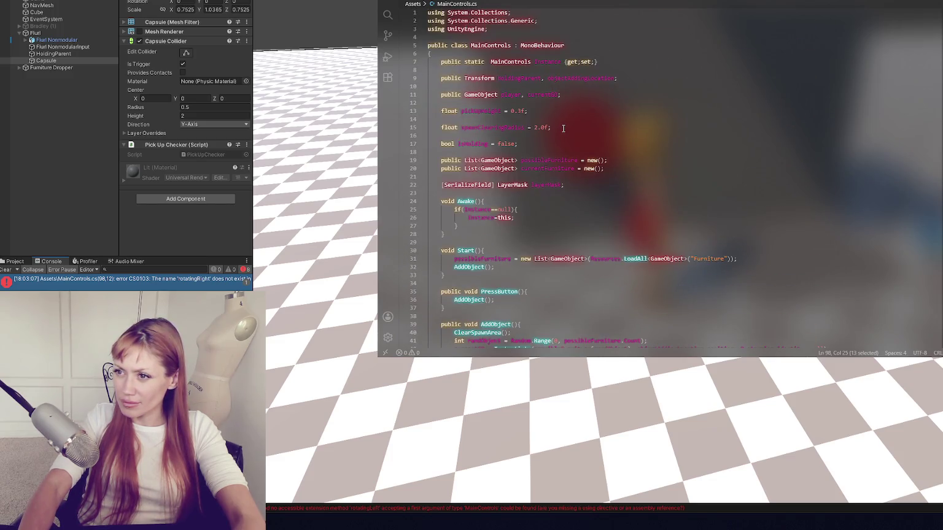
pyautogui.scroll(-20, 564, 129)
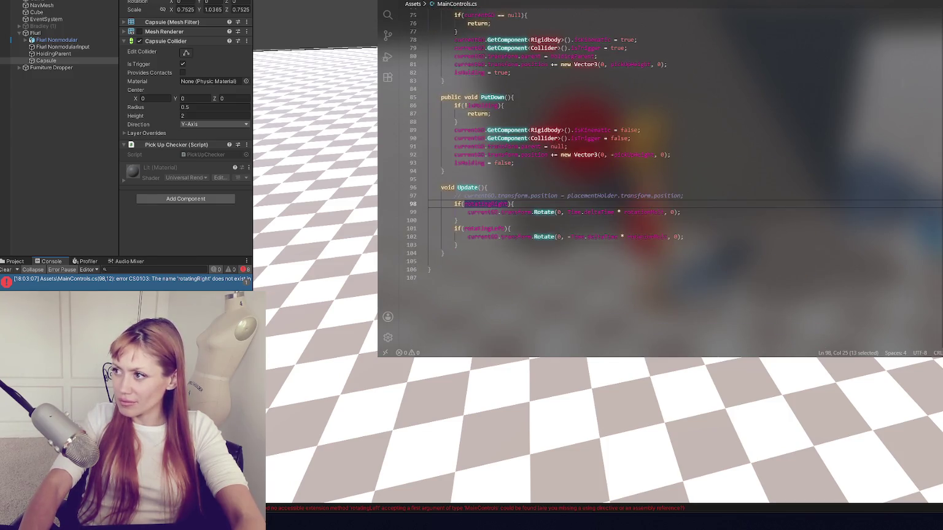
pyautogui.scroll(20, 594, 83)
# Step: Declare 'bool rotatingRight, rotatingLeft;' and a rotatingMult = 90.0f field below the existing fields
pyautogui.click(588, 183)
pyautogui.press('Return')
pyautogui.press('Return')
pyautogui.press('Return')
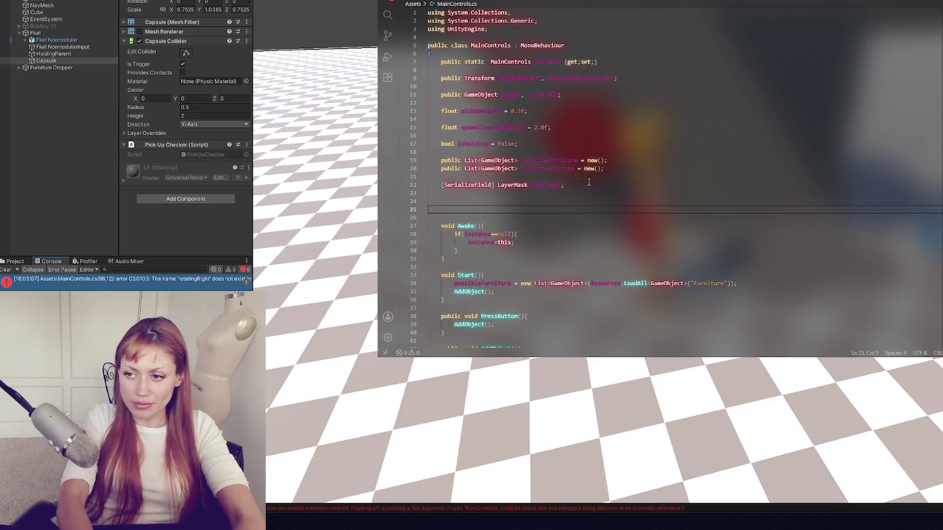
pyautogui.write('bool rotatingRight,')
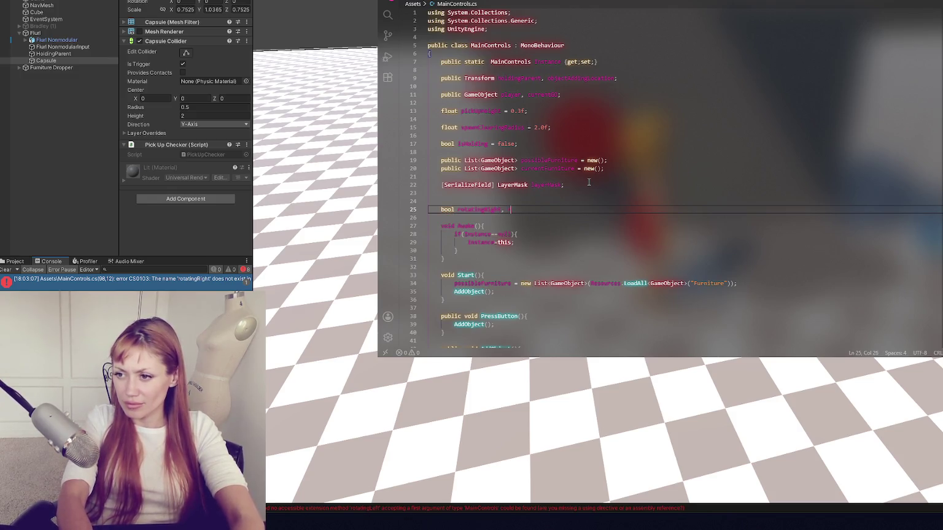
pyautogui.write(' rotatingLeft;')
pyautogui.press('Return')
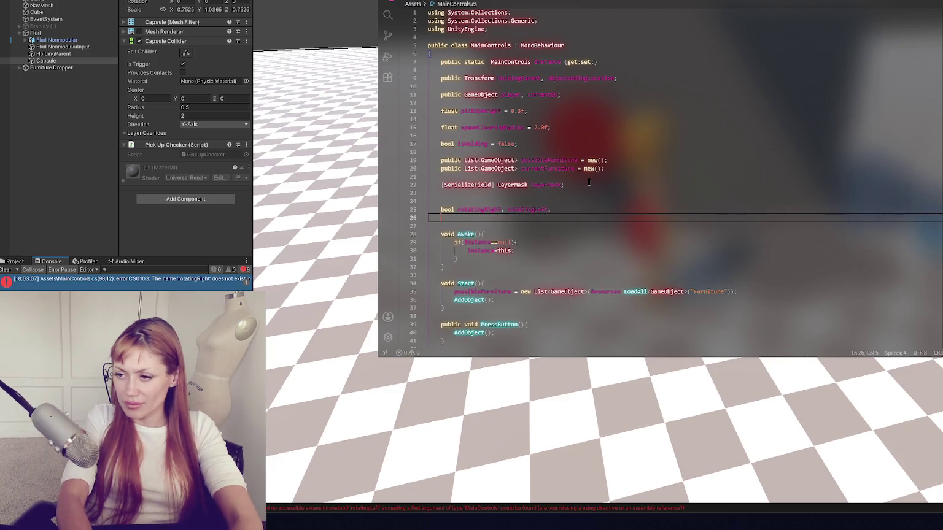
pyautogui.write('at rotatin')
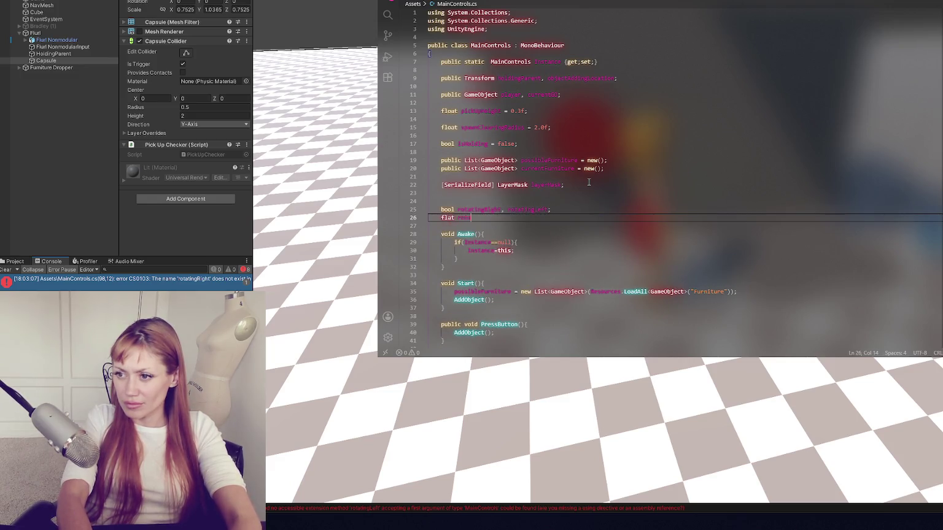
pyautogui.write('gMult = 90.0f;')
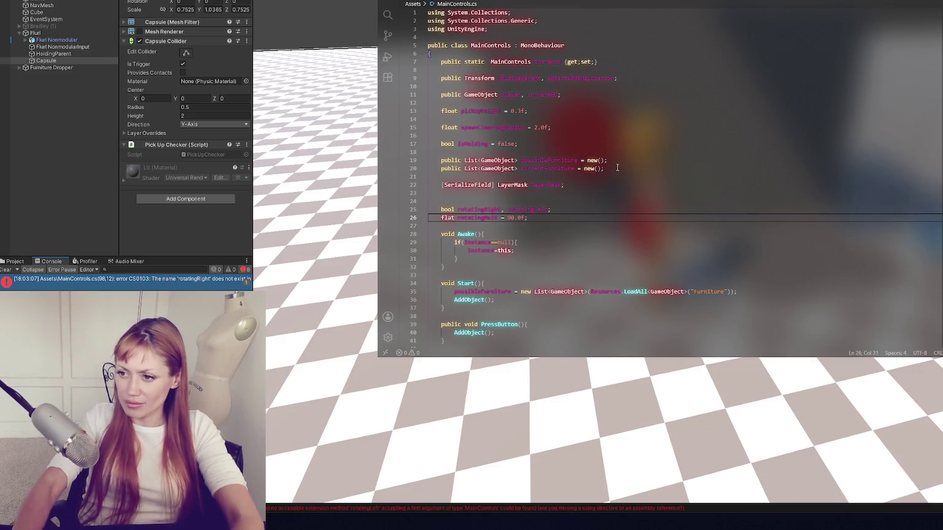
# Step: Check the rotatingMult name used in Update against the new declaration, then return to Unity
pyautogui.scroll(-14, 673, 172)
pyautogui.scroll(-11, 655, 203)
pyautogui.doubleClick(643, 226)
pyautogui.scroll(3, 669, 171)
pyautogui.scroll(20, 669, 171)
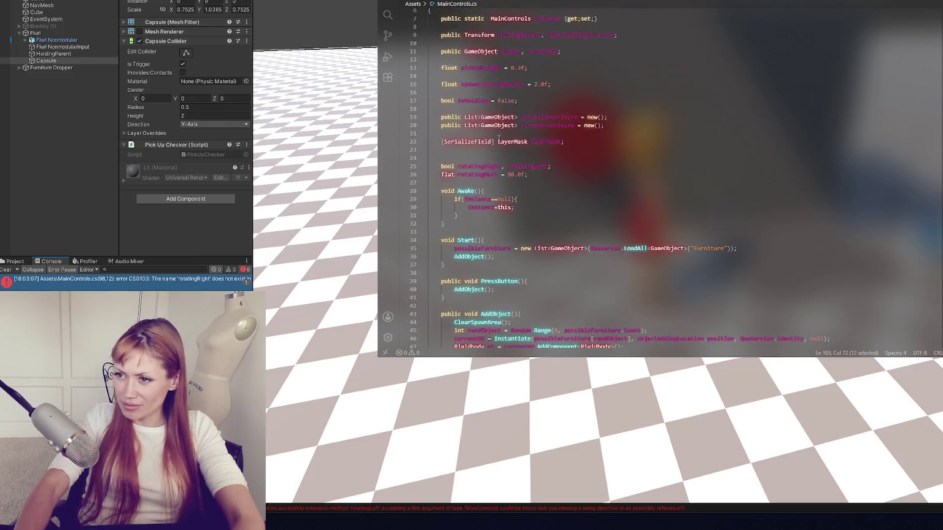
pyautogui.click(498, 174)
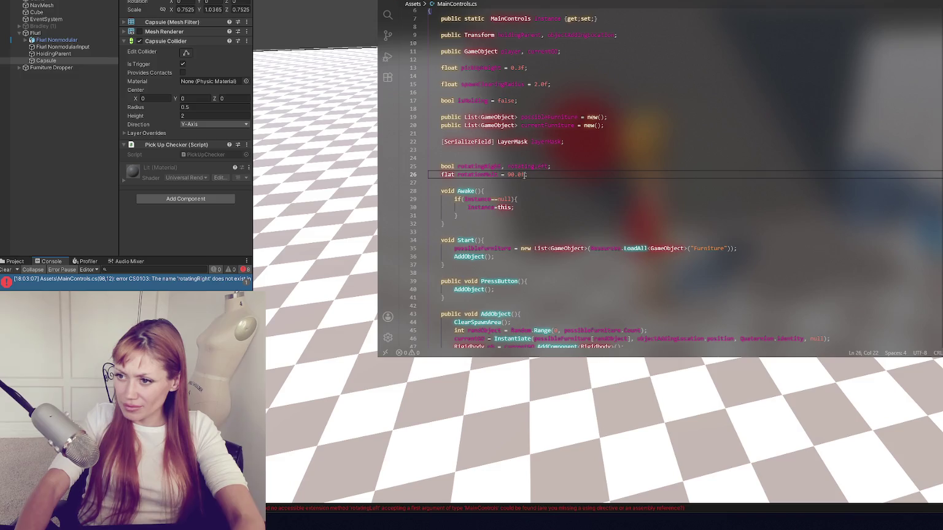
pyautogui.click(62, 198)
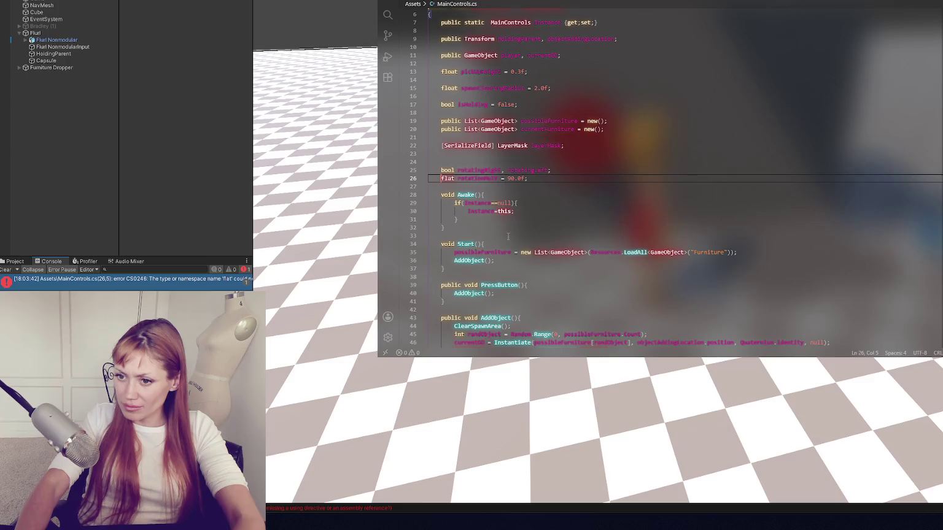
# Step: Save MainControls.cs and recompile in Unity to check the misspelled 'flat' type
pyautogui.doubleClick(448, 178)
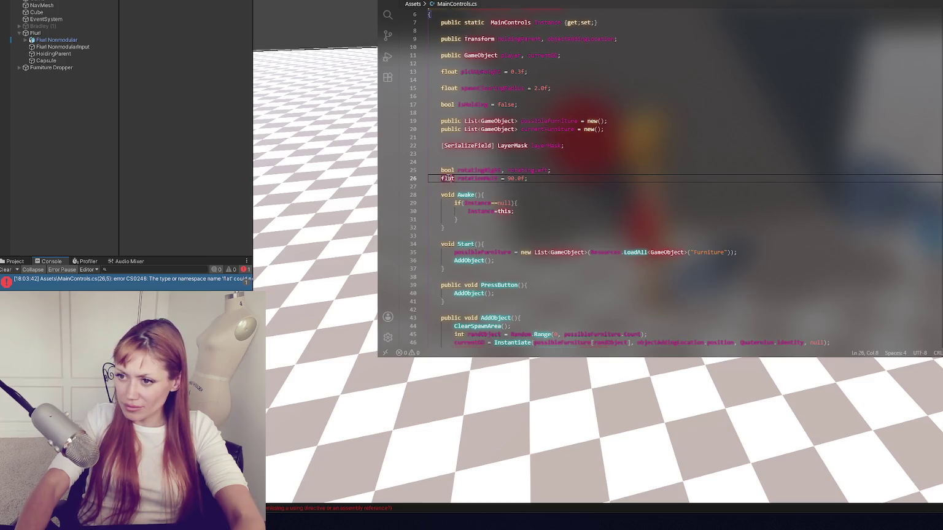
pyautogui.hotkey('ctrl', 's')
pyautogui.click(197, 162)
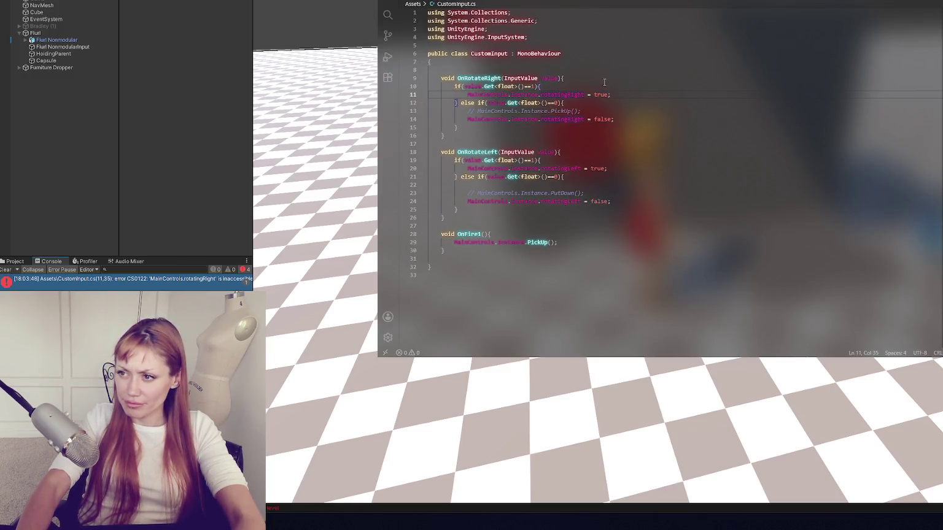
# Step: Make the rotatingRight/rotatingLeft declaration public in MainControls.cs and save it
pyautogui.doubleClick(576, 93)
pyautogui.hotkey('ctrl', 'Tab')
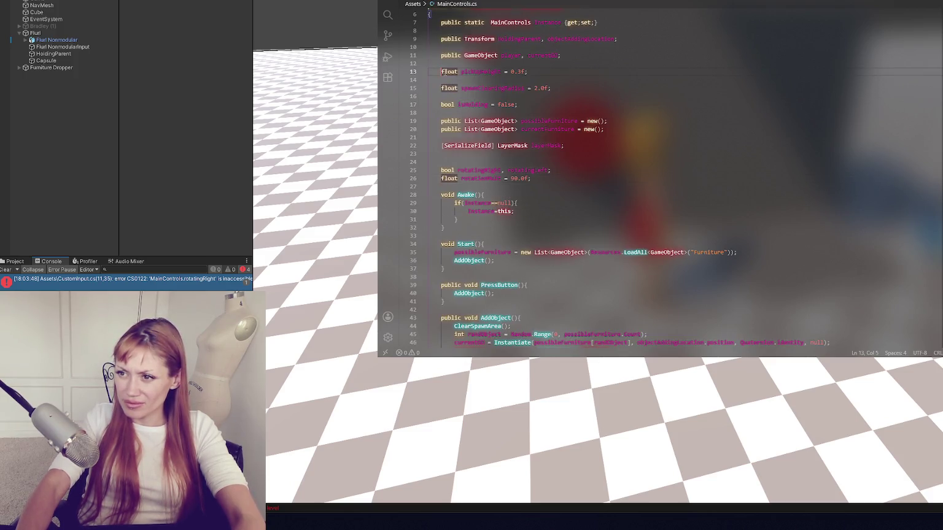
pyautogui.click(441, 170)
pyautogui.write('public')
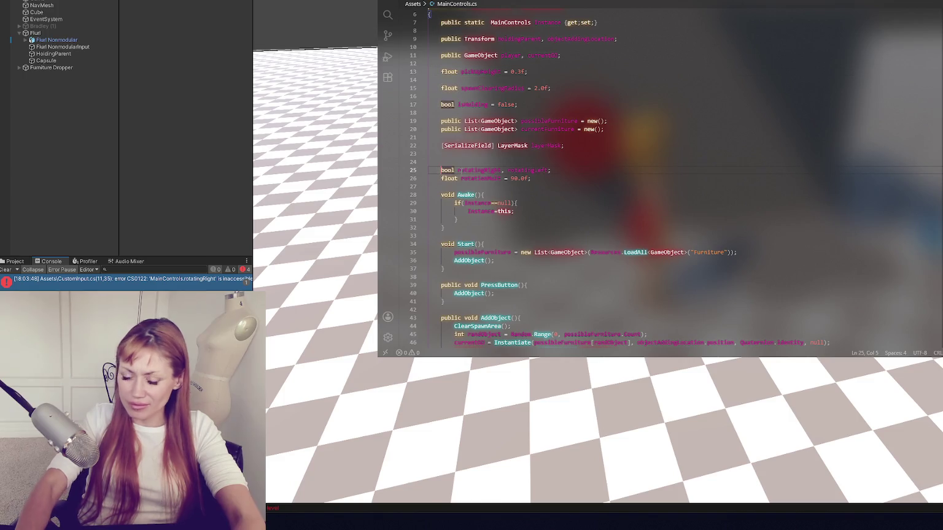
pyautogui.hotkey('ctrl', 's')
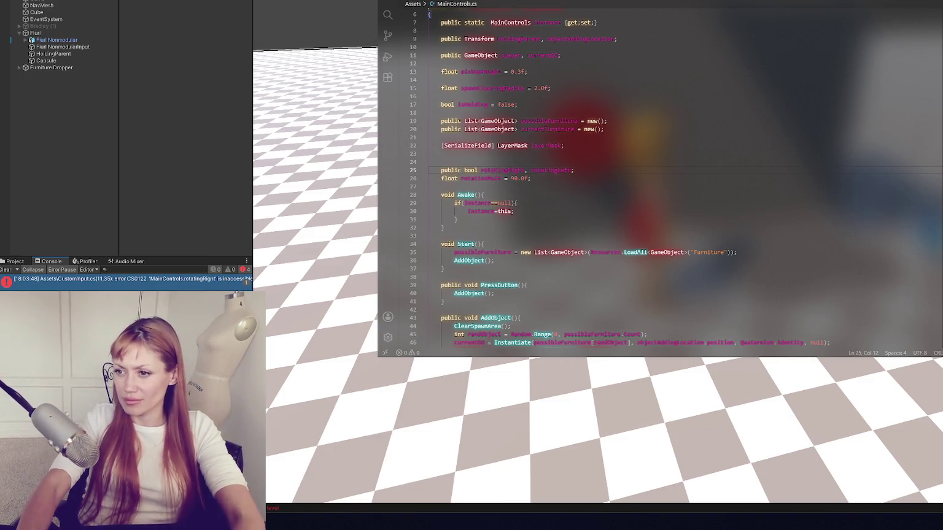
pyautogui.click(137, 177)
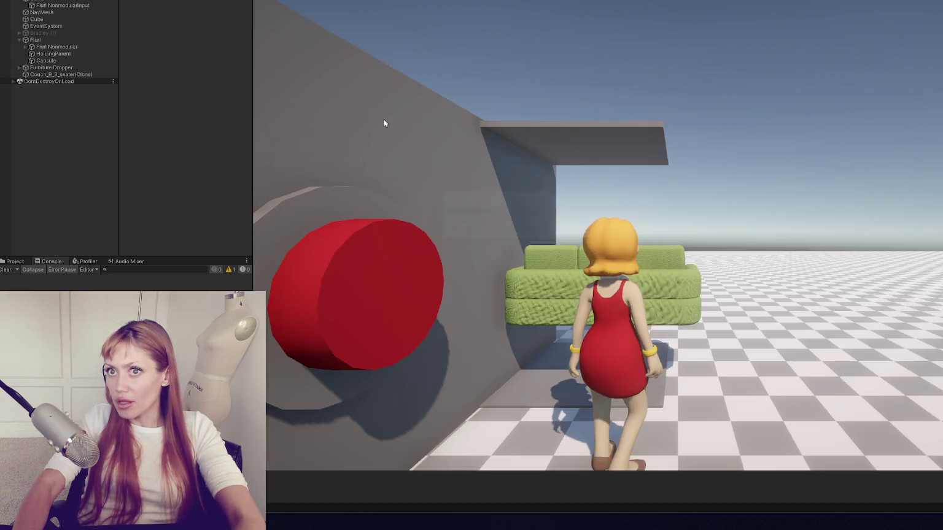
# Step: Test picking up the couch with W, stop play, and open the NullReferenceException line in MainControls.cs
pyautogui.click(384, 123)
pyautogui.press('w')
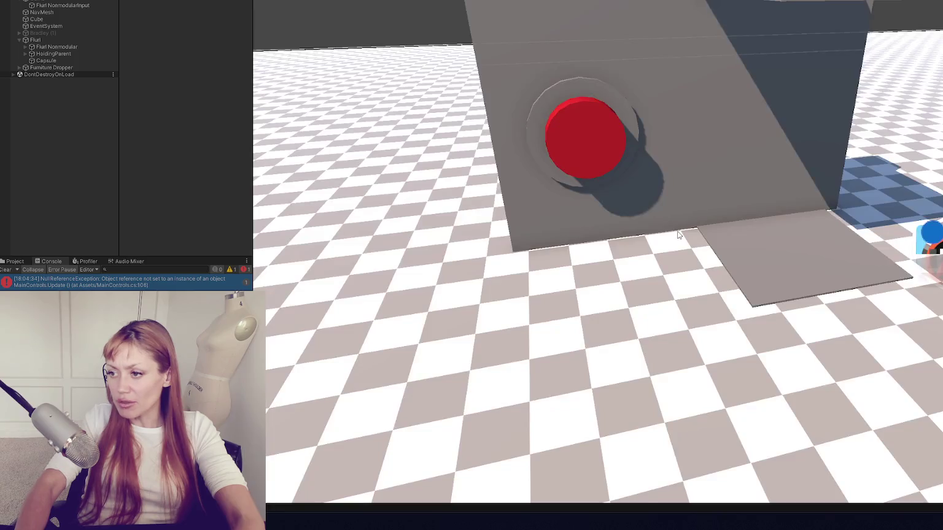
pyautogui.doubleClick(184, 285)
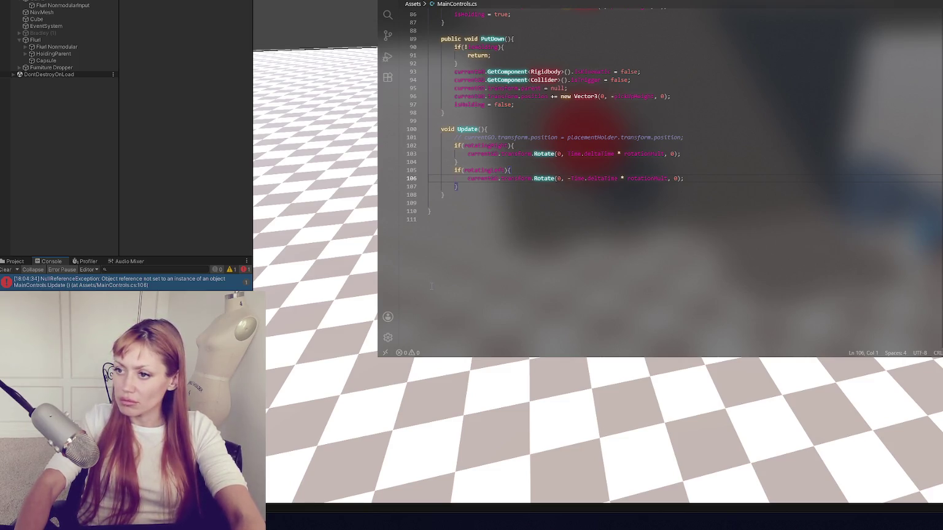
pyautogui.click(124, 256)
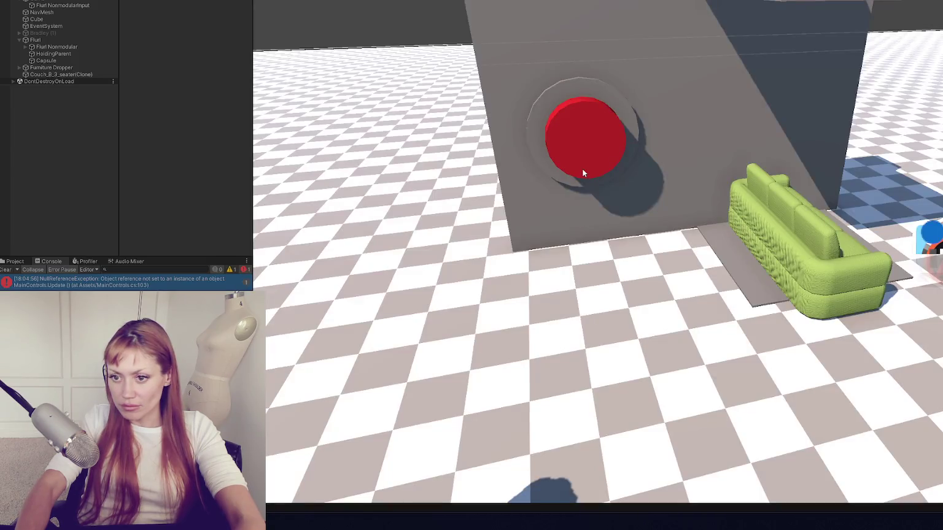
pyautogui.hotkey('ctrl', 'p')
pyautogui.doubleClick(122, 282)
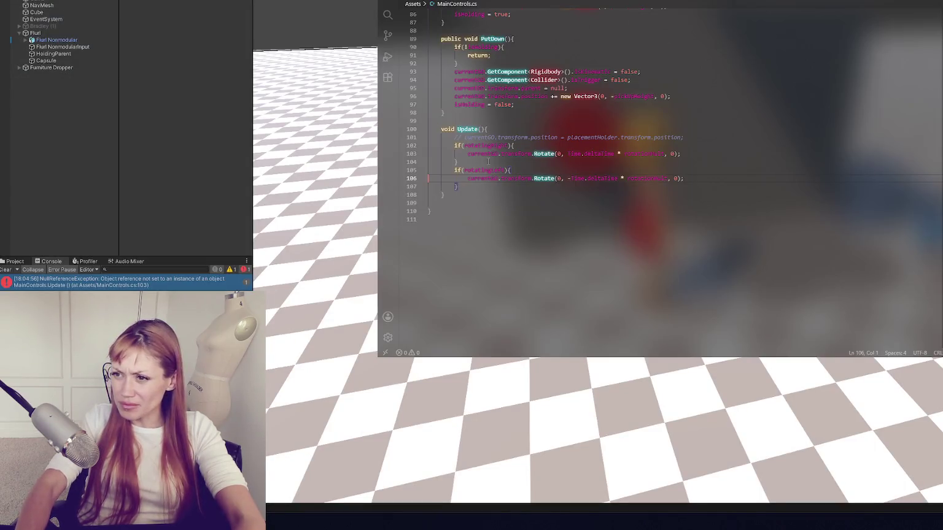
# Step: Add an if(currentGO == null) return; check at the top of Update() and save
pyautogui.click(505, 130)
pyautogui.press('Return')
pyautogui.write('if')
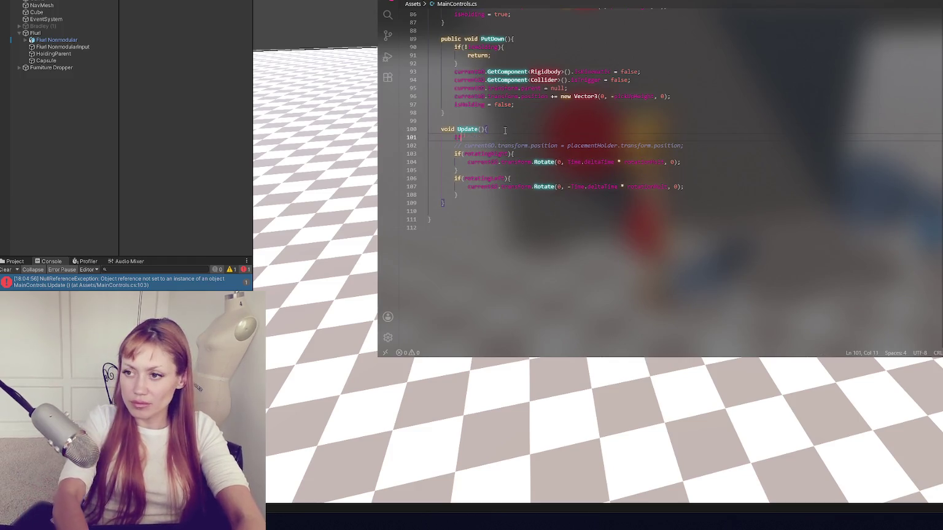
pyautogui.write('(currentGO){')
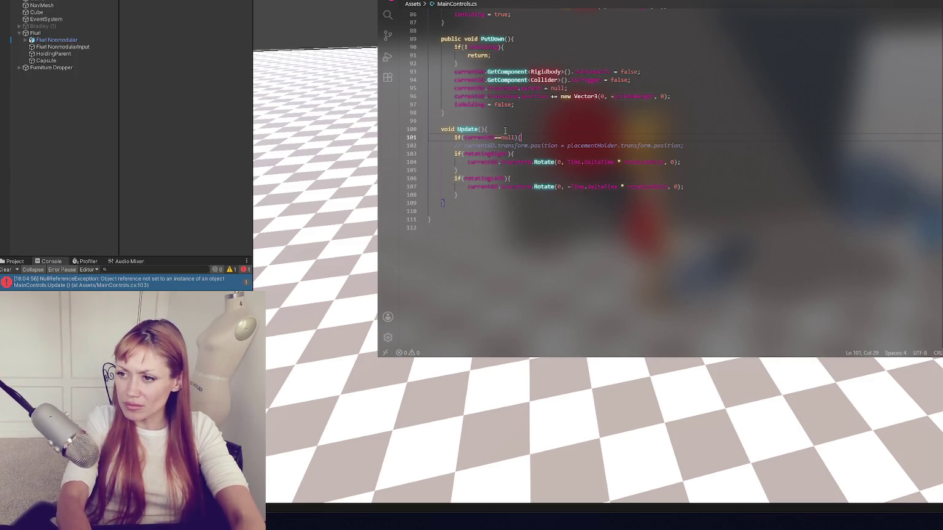
pyautogui.press('Return')
pyautogui.write('return;')
pyautogui.press('Return')
pyautogui.write('}')
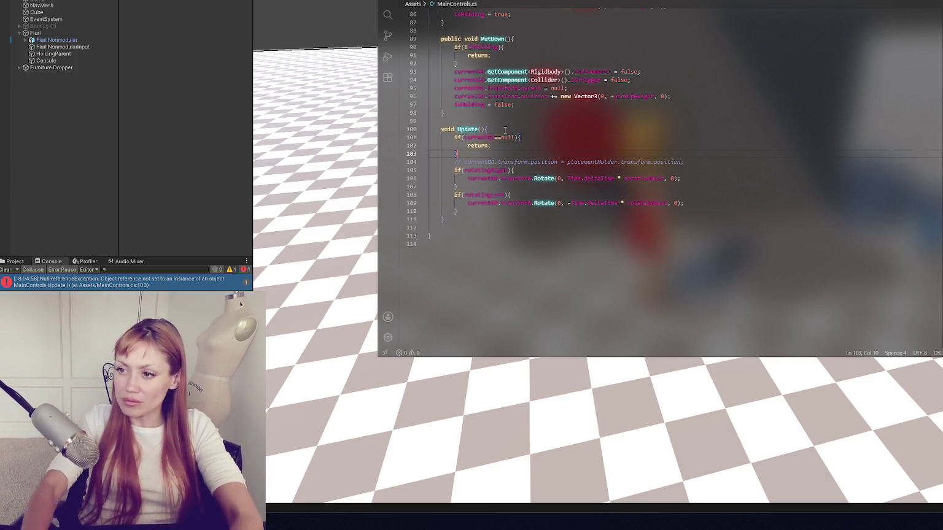
pyautogui.hotkey('ctrl', 's')
pyautogui.hotkey('alt', 'Tab')
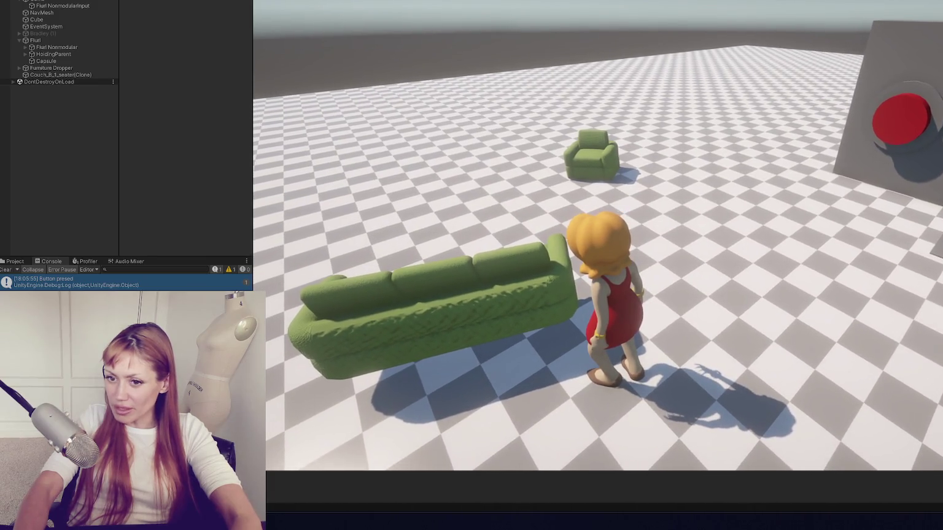
# Step: Turn the character left and right with A and D while carrying the couch
pyautogui.press('a')
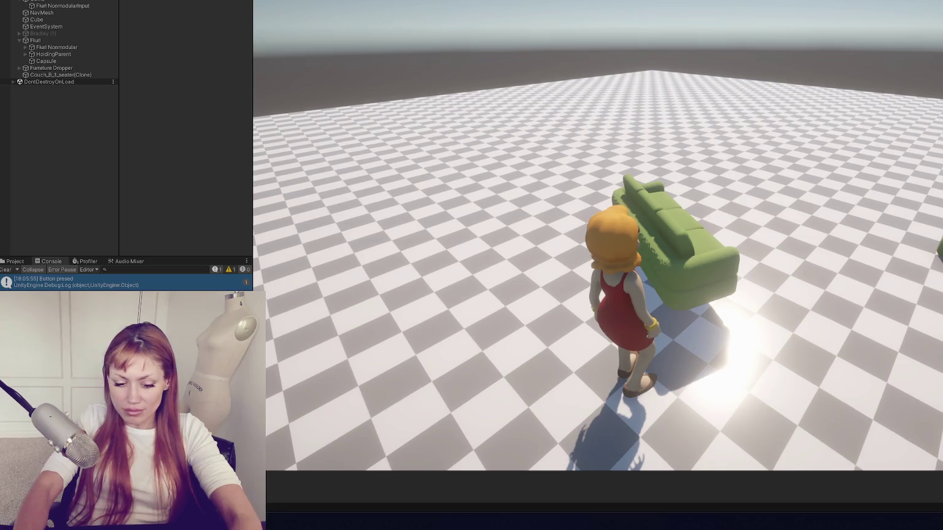
pyautogui.press('d')
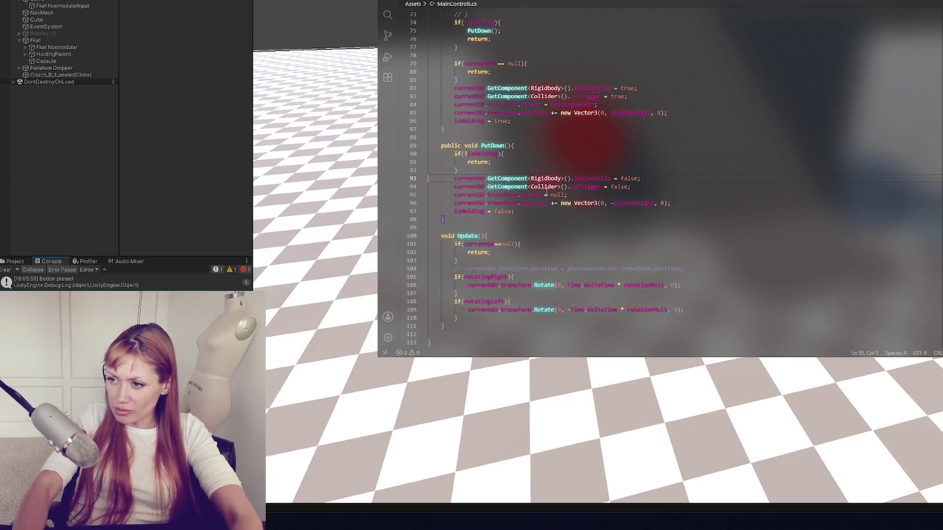
# Step: Move the currentGO null check to the start of PickUp(), delete the old commented lines, and save
pyautogui.scroll(3, 546, 192)
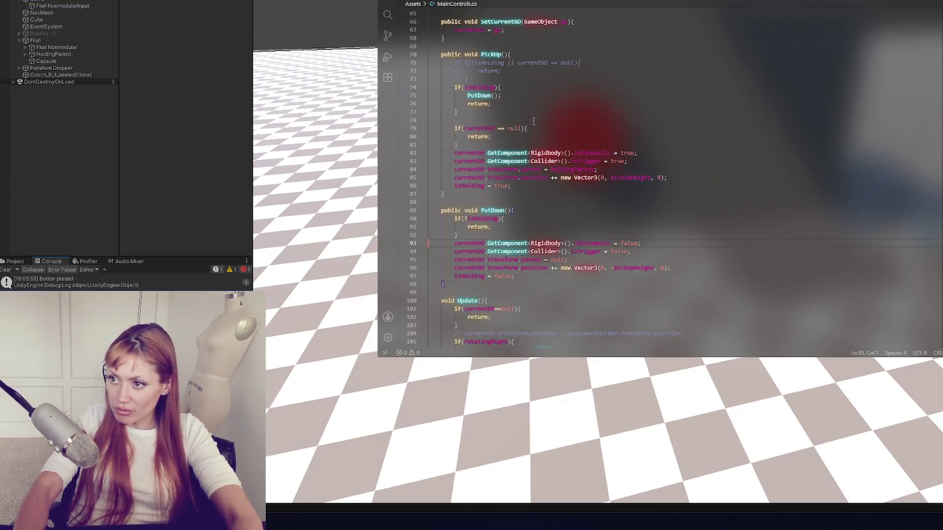
pyautogui.moveTo(458, 145); pyautogui.dragTo(491, 125)
pyautogui.hotkey('ctrl', 'x')
pyautogui.click(510, 78)
pyautogui.hotkey('ctrl', 'v')
pyautogui.moveTo(510, 79); pyautogui.dragTo(527, 57)
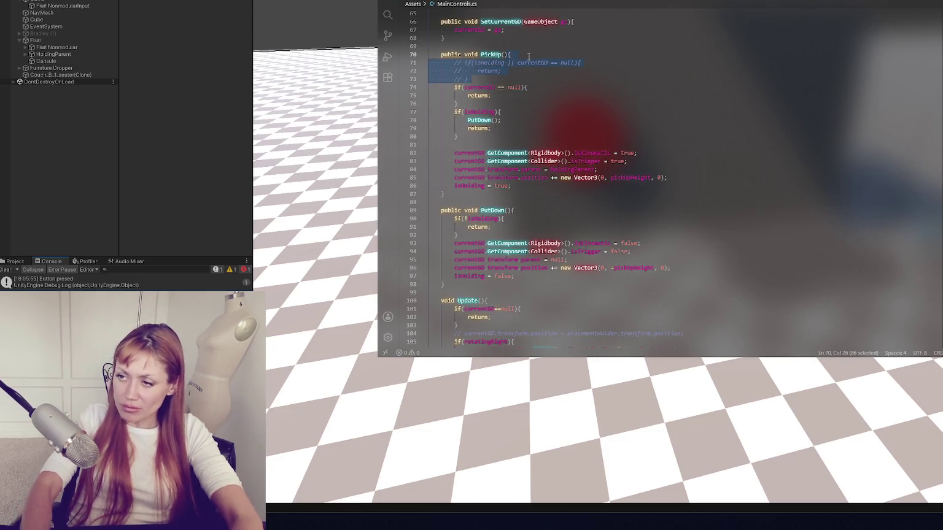
pyautogui.press('BackSpace')
pyautogui.press('Return')
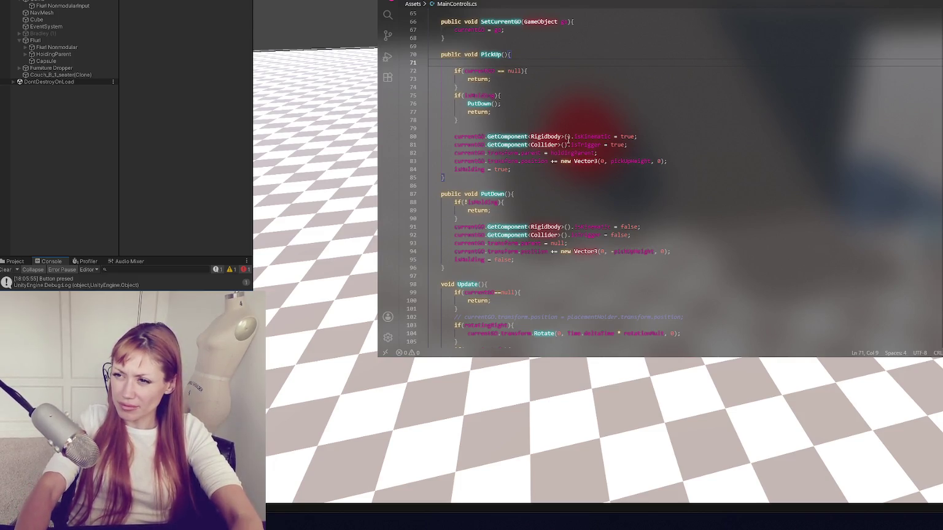
pyautogui.click(503, 84)
pyautogui.press('Return')
pyautogui.hotkey('ctrl', 's')
pyautogui.hotkey('alt', 'Tab')
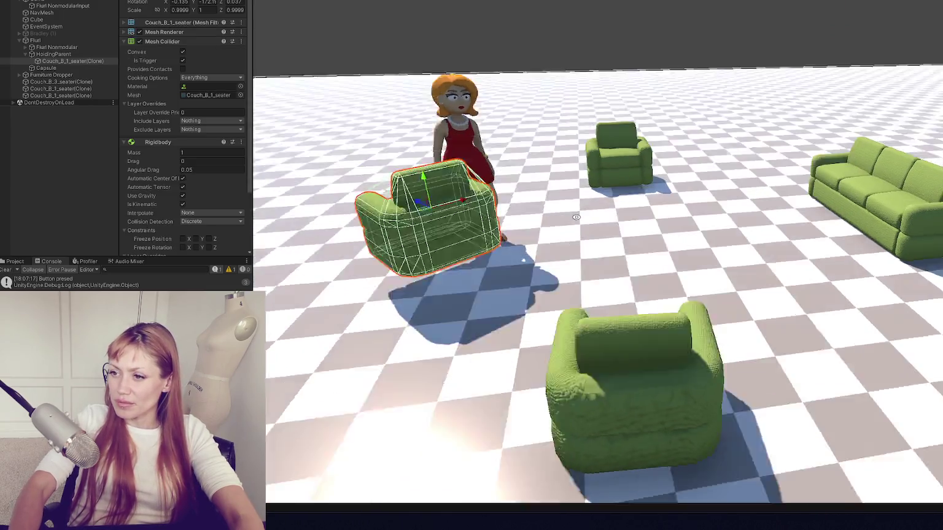
# Step: Select the character's pickup Capsule, enable its Mesh Renderer, and frame it in the Scene view
pyautogui.moveTo(576, 216); pyautogui.dragTo(540, 203)
pyautogui.click(442, 181)
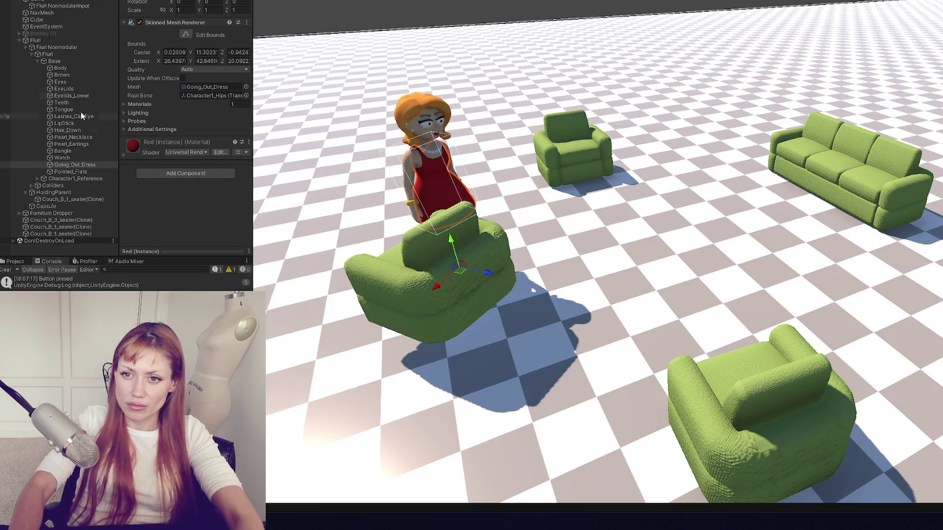
pyautogui.click(73, 47)
pyautogui.click(73, 205)
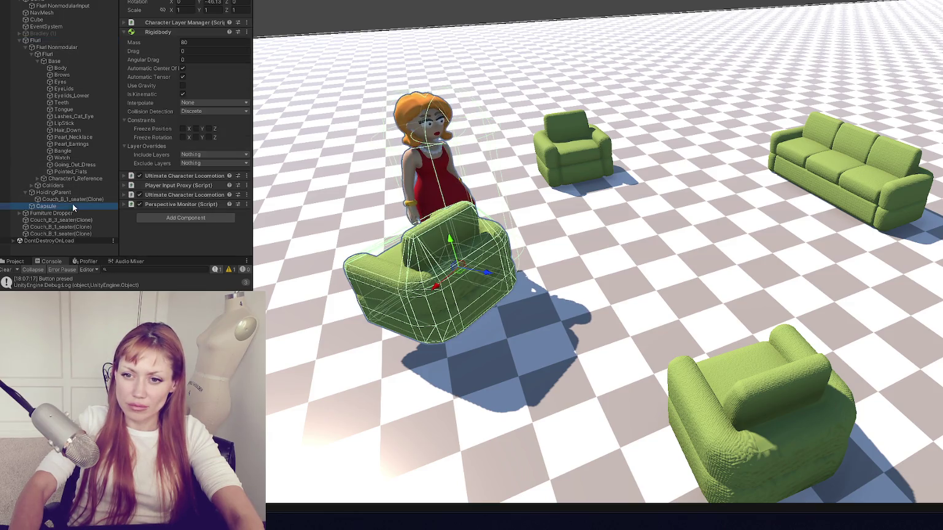
pyautogui.click(139, 32)
pyautogui.press('f')
pyautogui.moveTo(552, 153)
pyautogui.mouseDown()
pyautogui.moveTo(638, 104)
pyautogui.moveTo(651, 86)
pyautogui.moveTo(620, 117)
pyautogui.moveTo(645, 128)
pyautogui.mouseUp()
pyautogui.scroll(5, 728, 163)
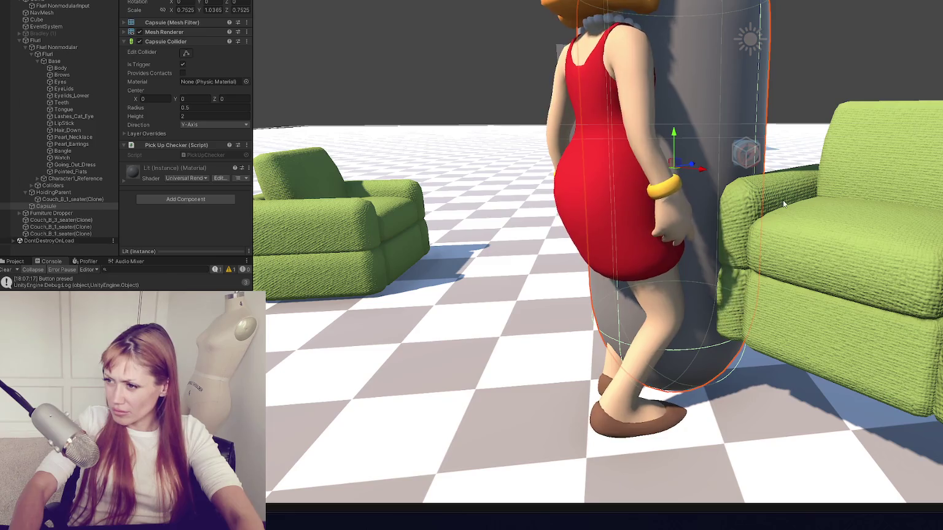
# Step: Alternate between the pickup capsule and the right couch to compare their colliders, framing the couch
pyautogui.click(815, 213)
pyautogui.moveTo(815, 213); pyautogui.dragTo(736, 268)
pyautogui.click(722, 283)
pyautogui.click(710, 296)
pyautogui.click(709, 296)
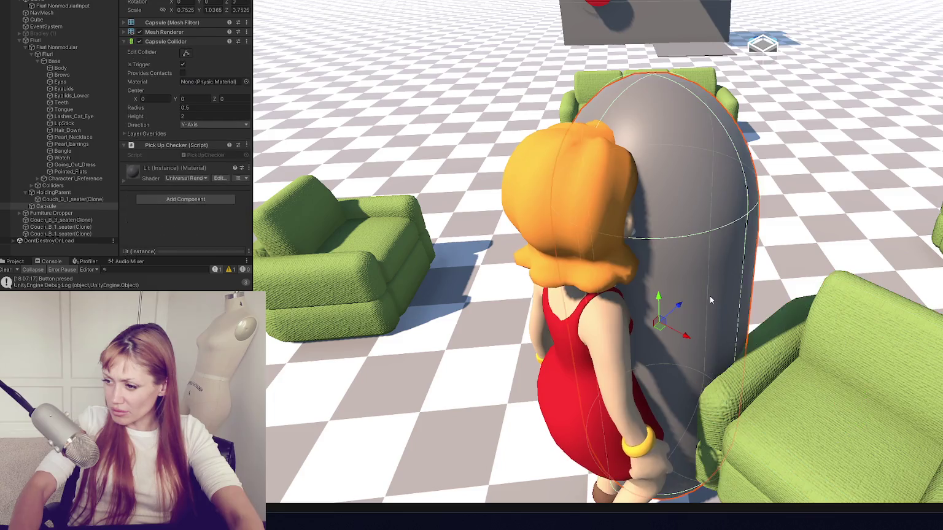
pyautogui.click(848, 379)
pyautogui.click(764, 44)
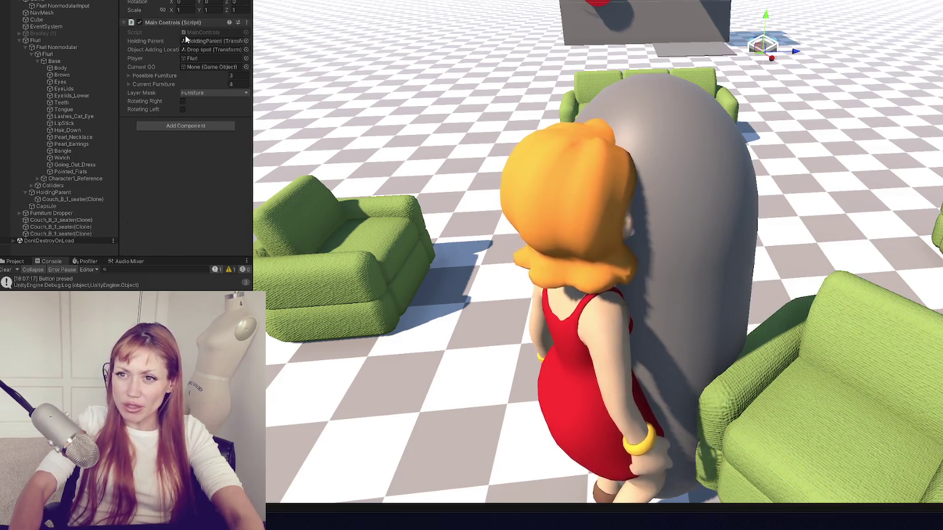
pyautogui.click(706, 295)
pyautogui.click(821, 399)
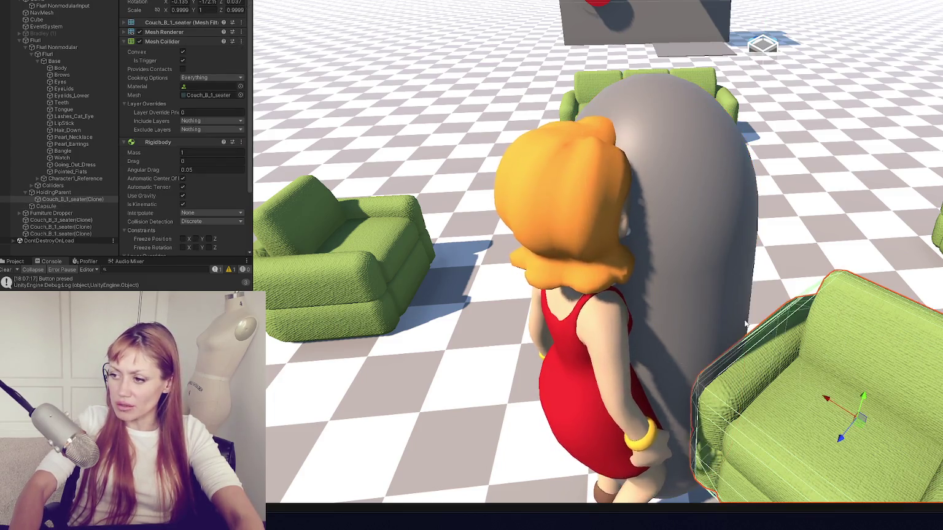
pyautogui.press('f')
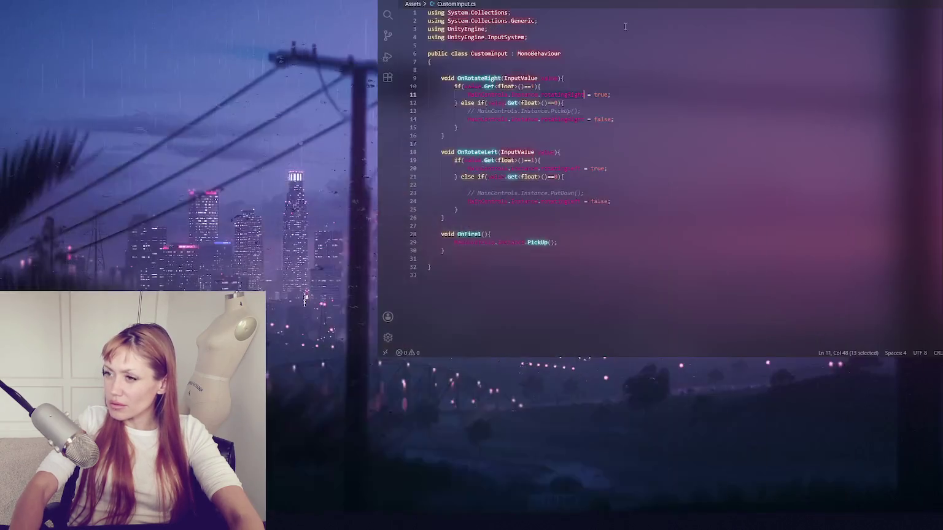
# Step: Look up the currentGO variable name in MainControls.cs
pyautogui.click(548, 202)
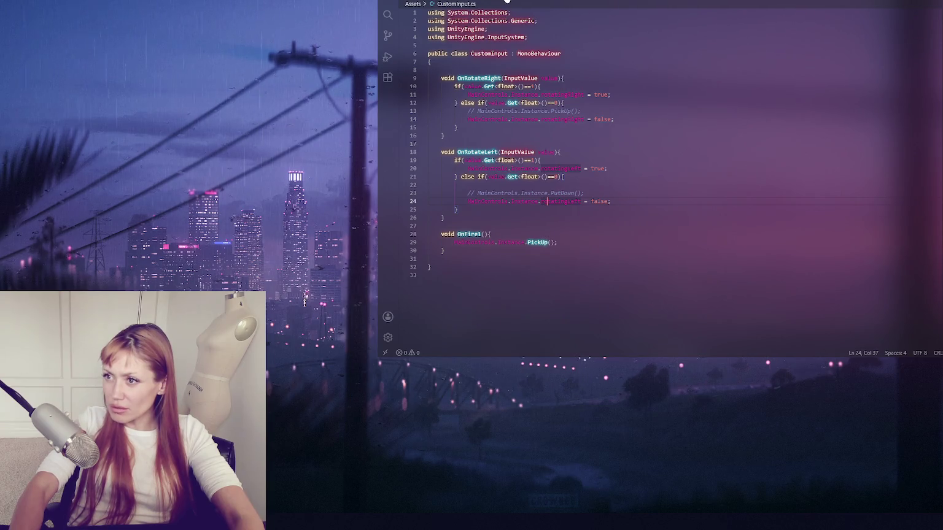
pyautogui.hotkey('ctrl', 'Tab')
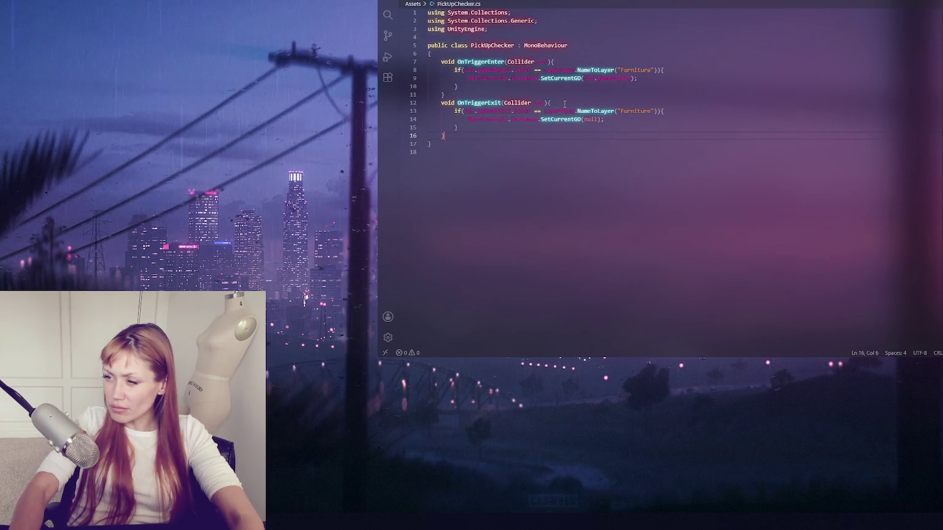
pyautogui.hotkey('ctrl', 'Tab')
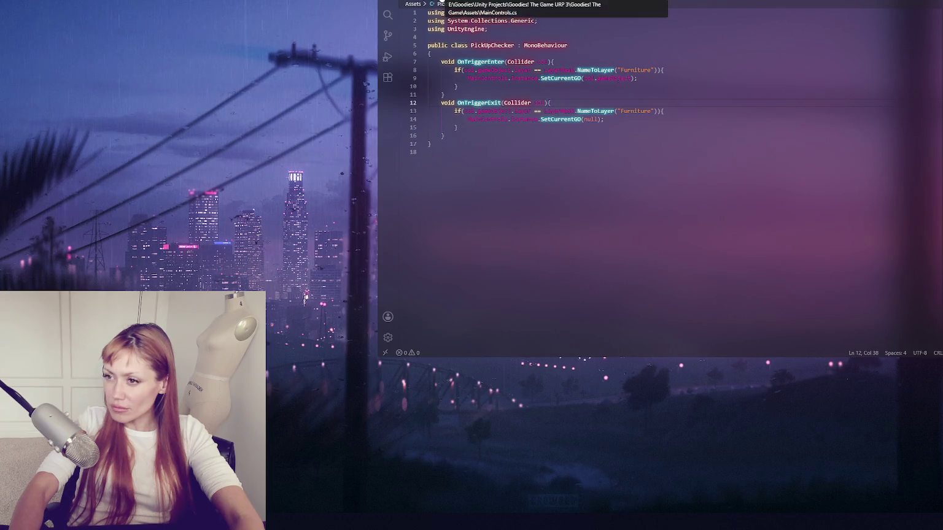
pyautogui.scroll(10, 511, 70)
pyautogui.scroll(3, 511, 71)
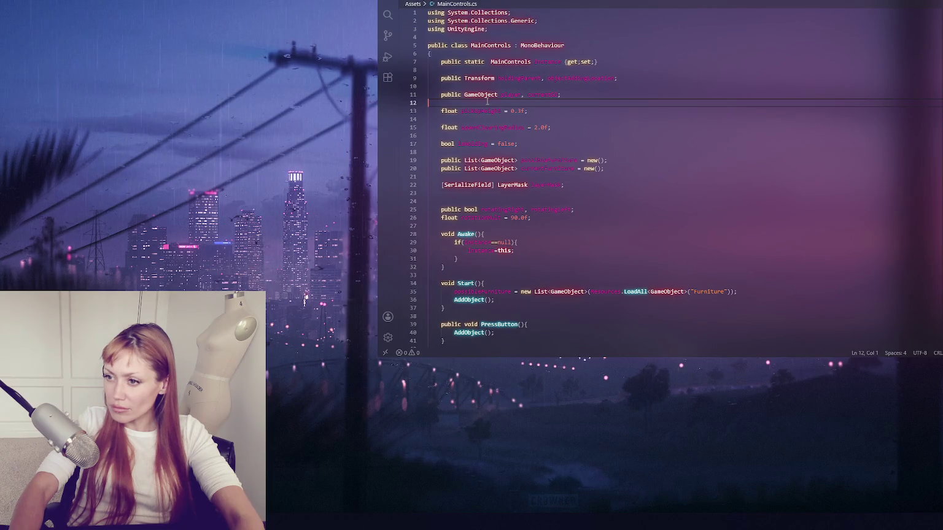
pyautogui.hotkey('ctrl', 'f')
pyautogui.write('curren')
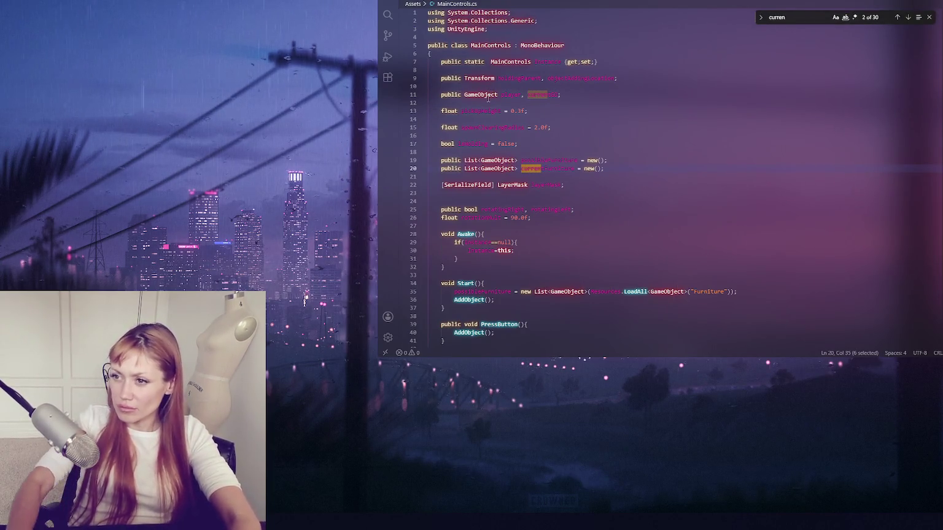
pyautogui.doubleClick(543, 94)
# Step: Replace the Furniture layer check on line 13 of PickUpChecker.cs with MainControls.Instance.currentGO
pyautogui.click(509, 2)
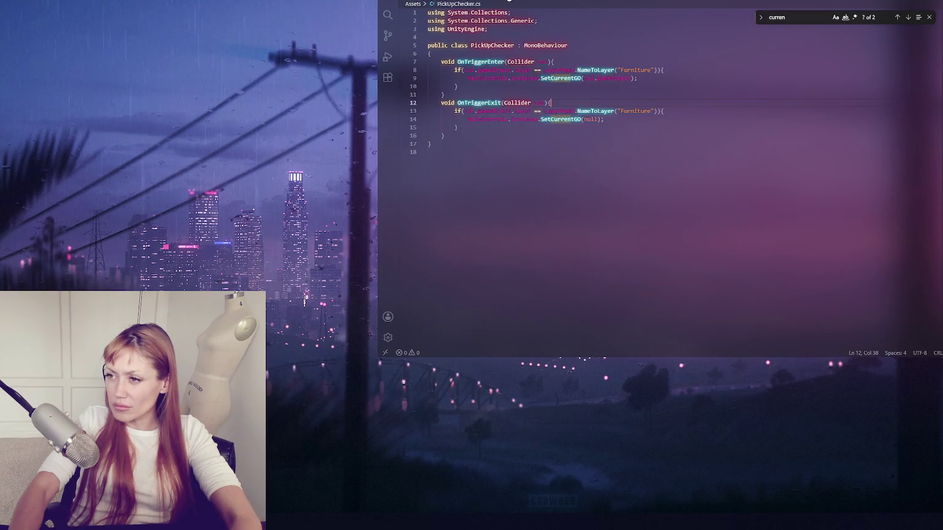
pyautogui.moveTo(511, 111); pyautogui.dragTo(633, 111)
pyautogui.press('BackSpace')
pyautogui.write('currentG')
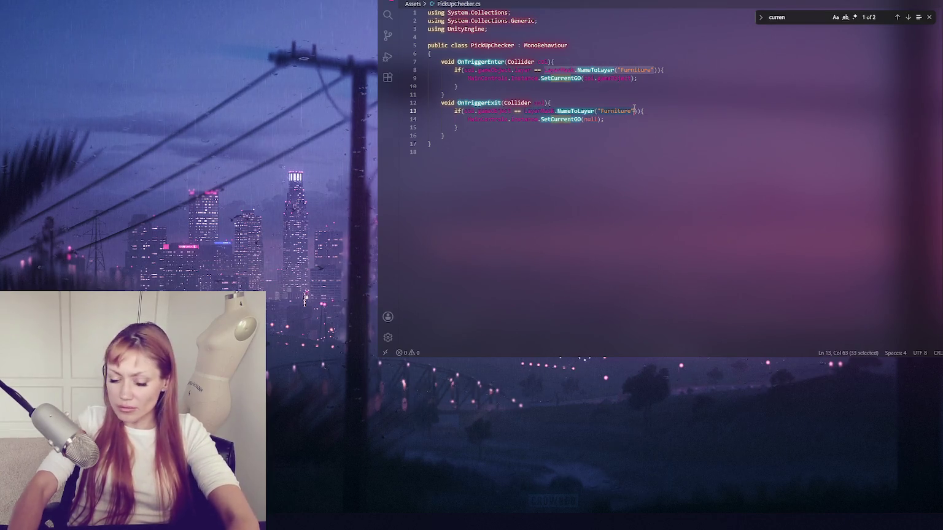
pyautogui.write('roller.Instance.currentGO')
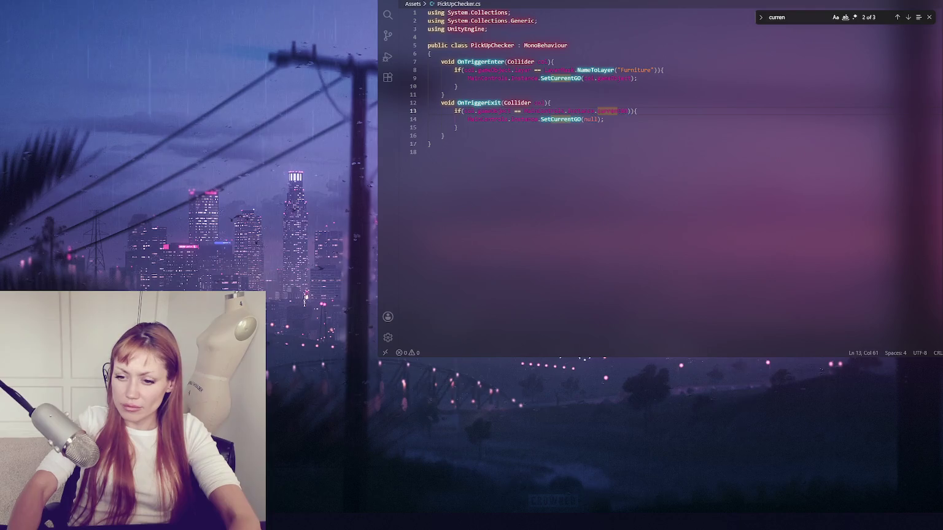
pyautogui.hotkey('alt', 'Tab')
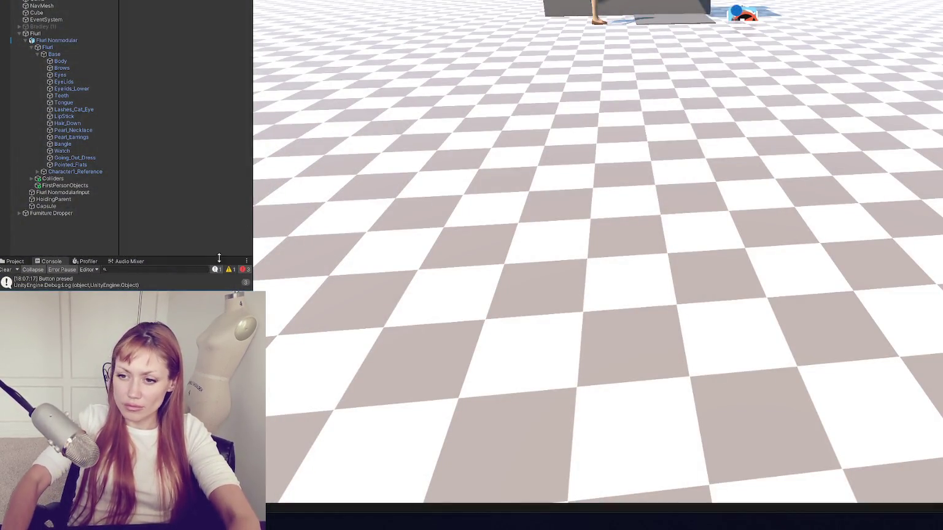
# Step: Fix the CS1525 error by deleting the extra closing parenthesis on line 13
pyautogui.click(107, 279)
pyautogui.doubleClick(107, 278)
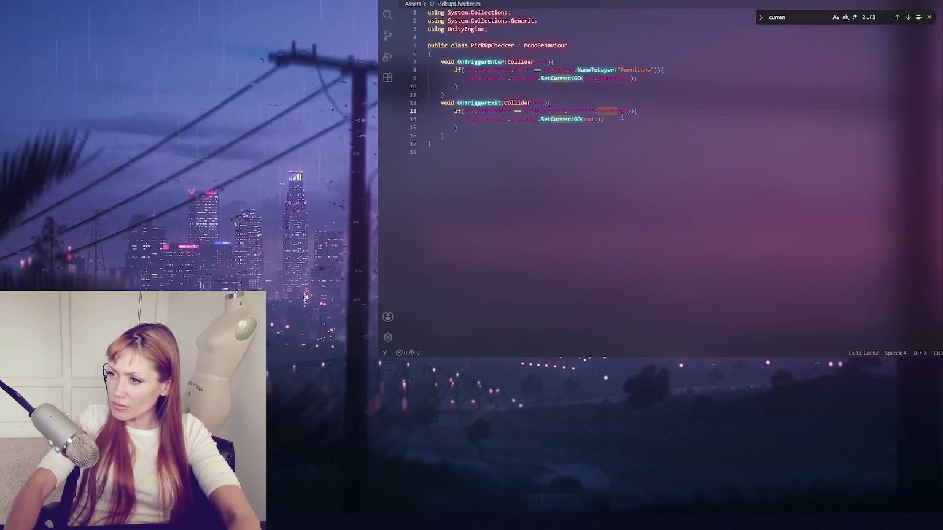
pyautogui.press('BackSpace')
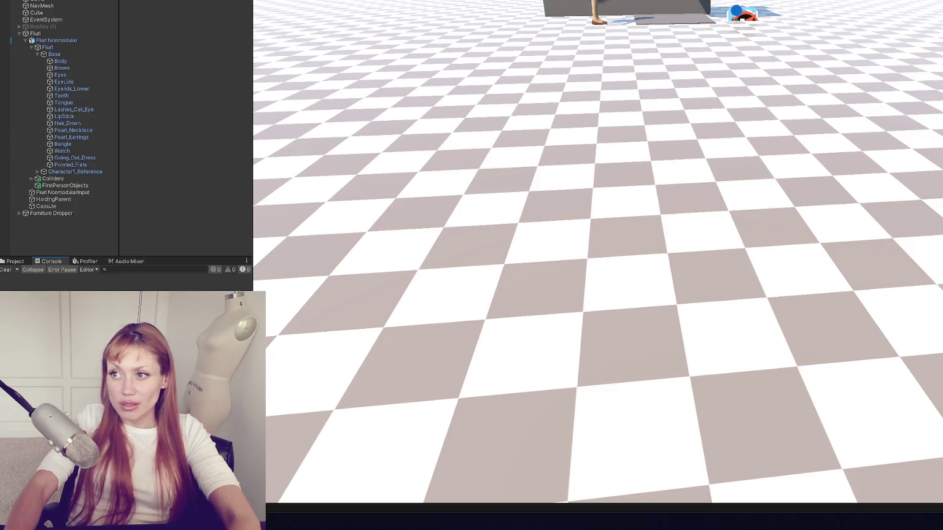
# Step: Collapse Flurl in the Hierarchy and start the game
pyautogui.click(110, 33)
pyautogui.press('Left')
pyautogui.click(75, 55)
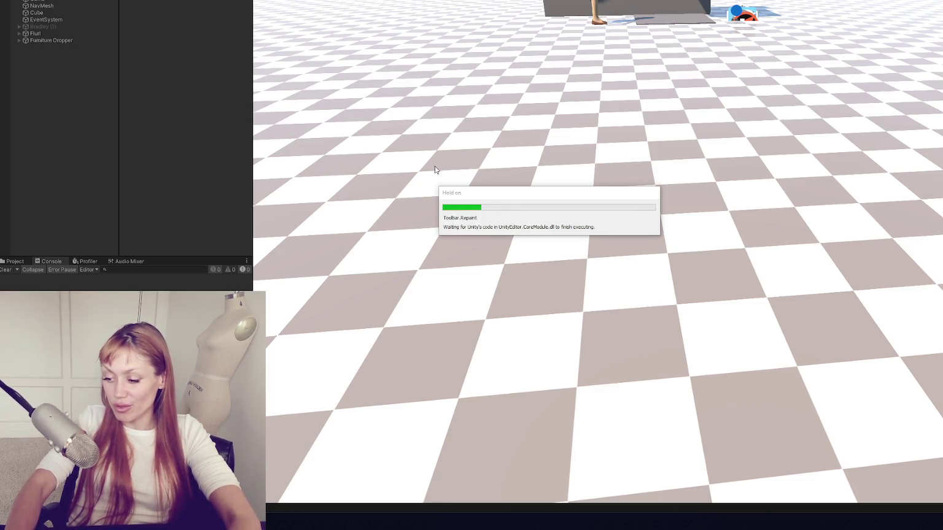
# Step: Walk the character toward the spawned green couch beside the red button
pyautogui.press('w')
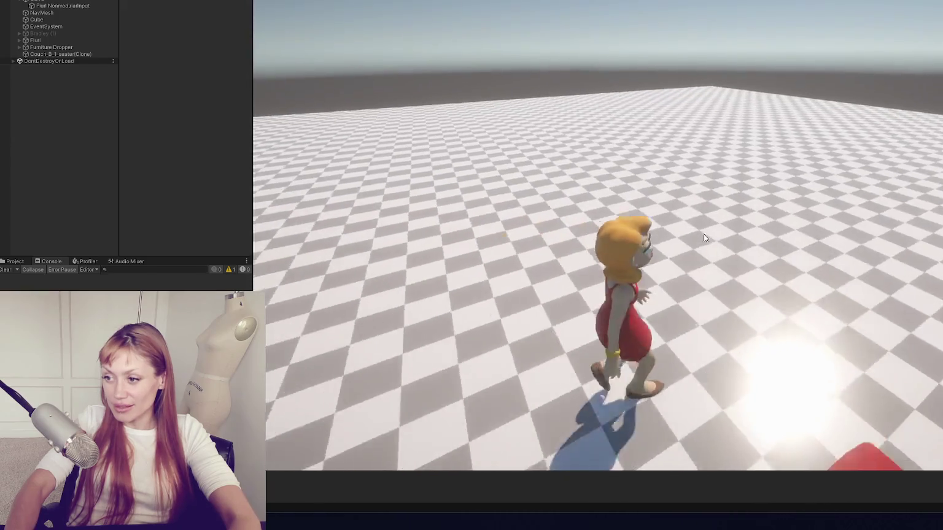
pyautogui.press('w')
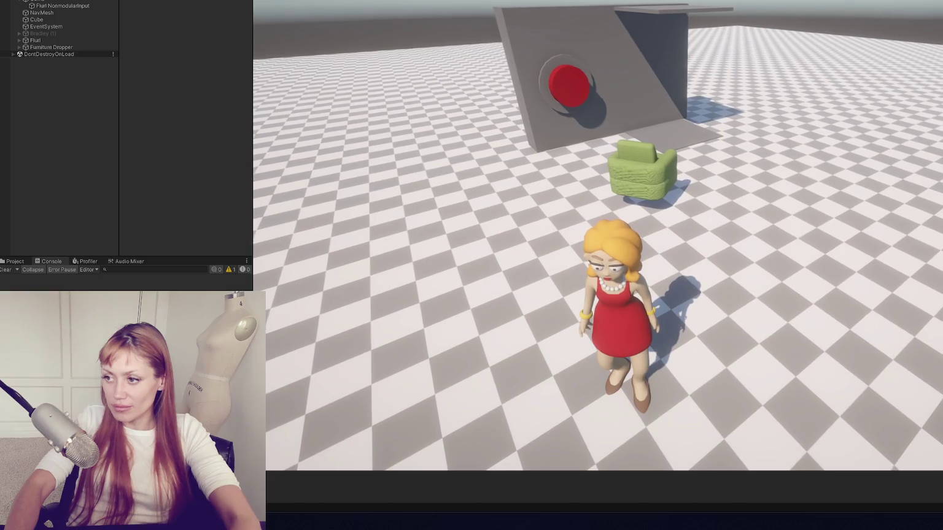
pyautogui.hotkey('ctrl', 'p')
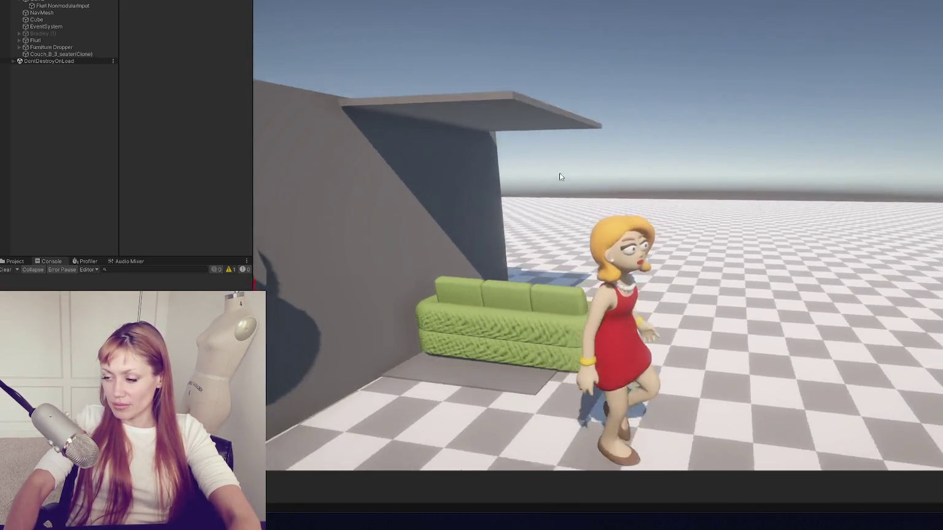
pyautogui.click(559, 177)
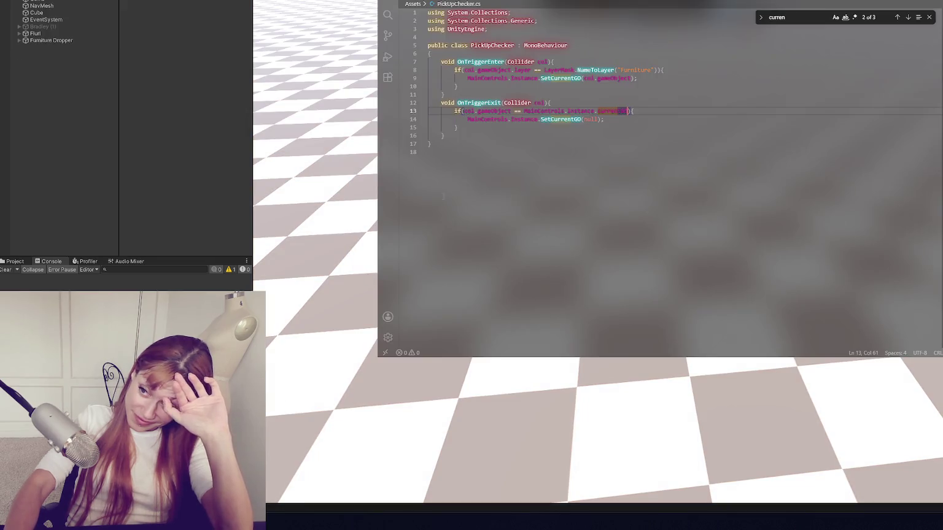
pyautogui.press('F12')
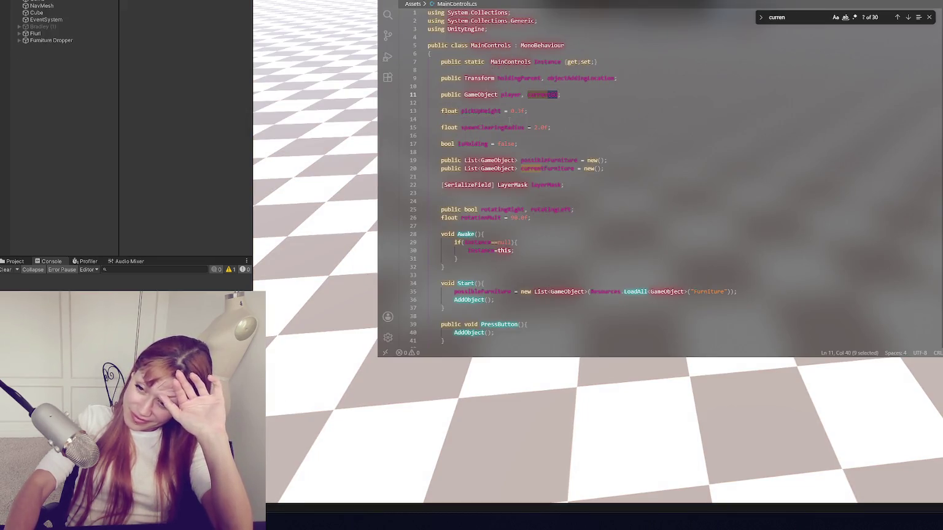
pyautogui.scroll(-8, 660, 178)
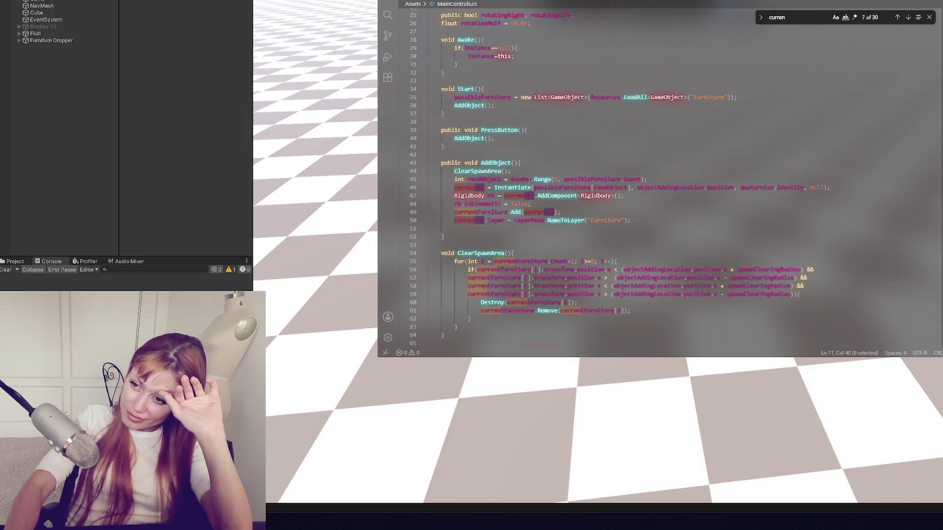
pyautogui.scroll(-3, 527, 176)
pyautogui.scroll(-3, 526, 175)
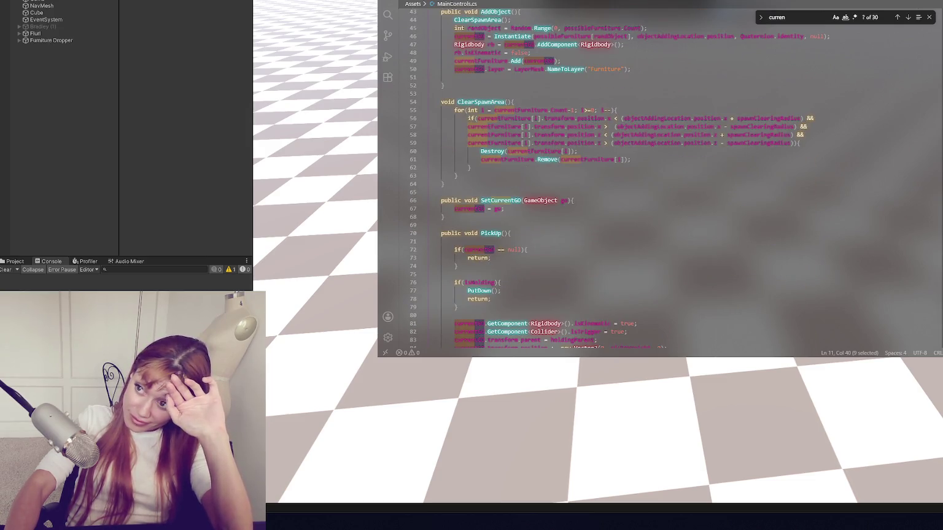
pyautogui.hotkey('ctrl', 'Tab')
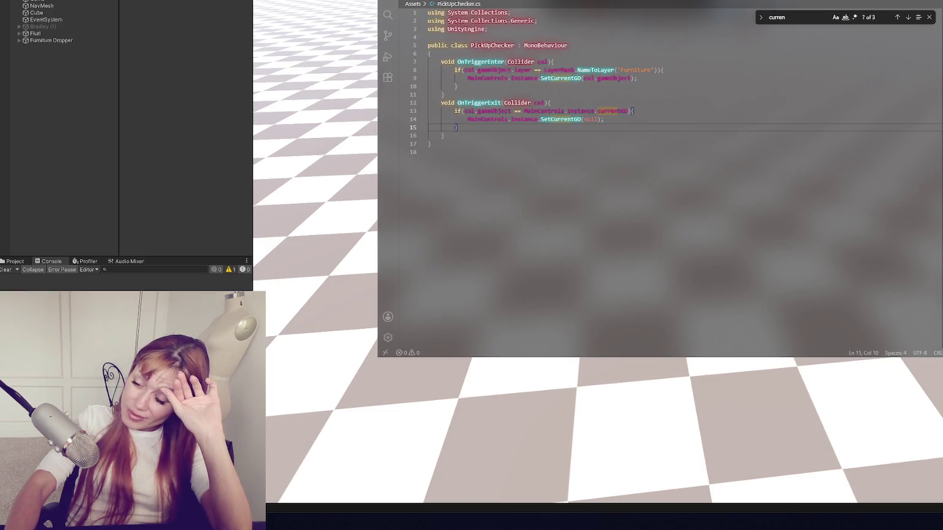
pyautogui.hotkey('ctrl', 'Tab')
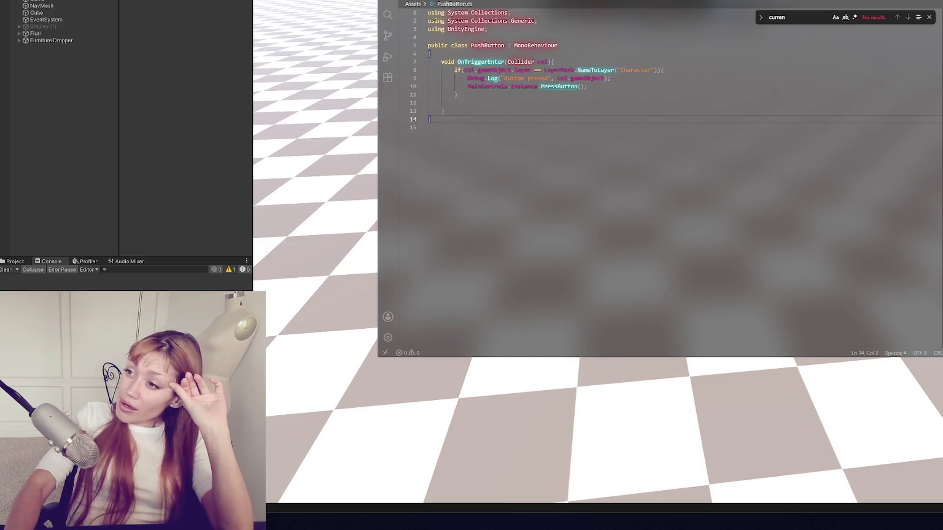
pyautogui.hotkey('ctrl', 'Tab')
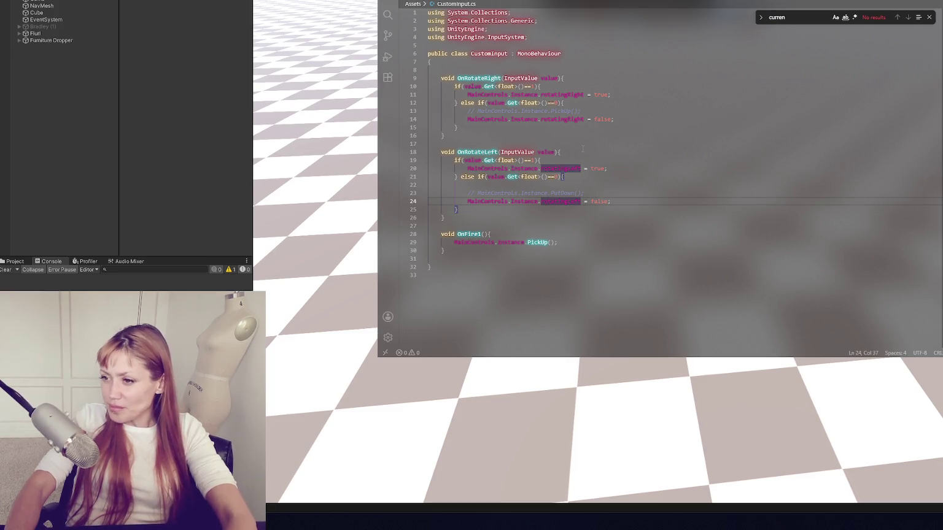
pyautogui.doubleClick(534, 243)
pyautogui.hotkey('ctrl', 'c')
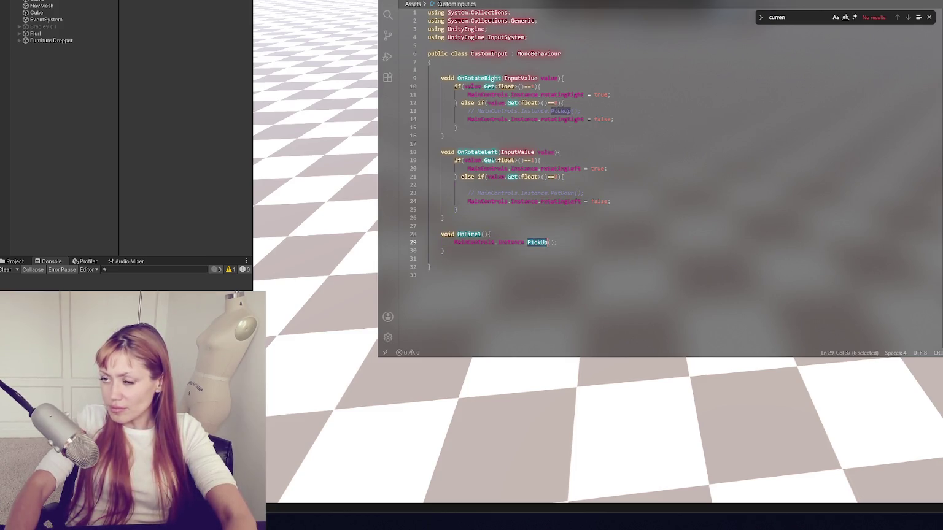
pyautogui.hotkey('ctrl', 'Tab')
pyautogui.hotkey('ctrl', 'f')
pyautogui.hotkey('ctrl', 'v')
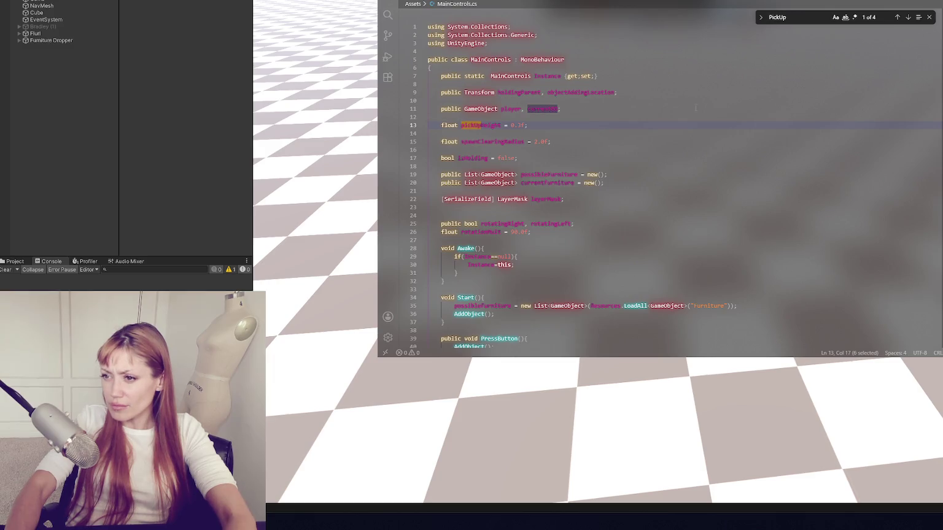
pyautogui.scroll(-6, 626, 123)
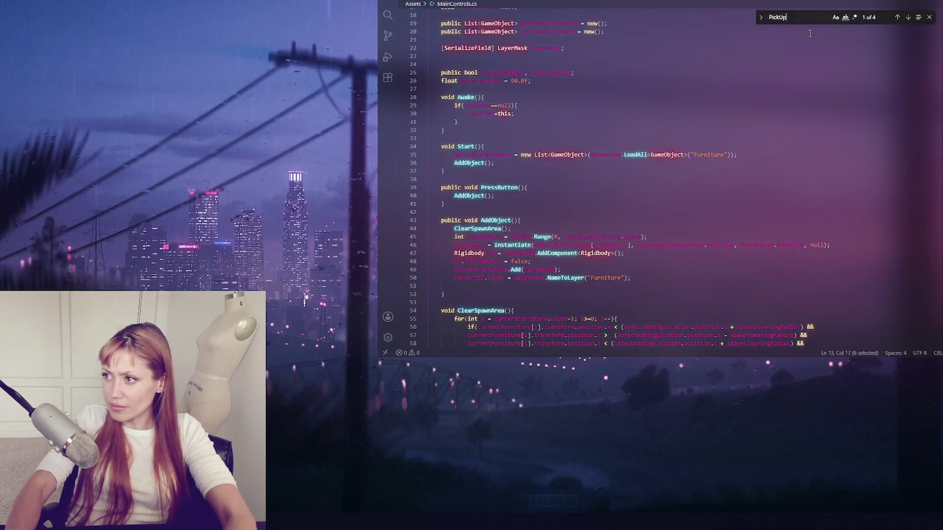
pyautogui.click(908, 17)
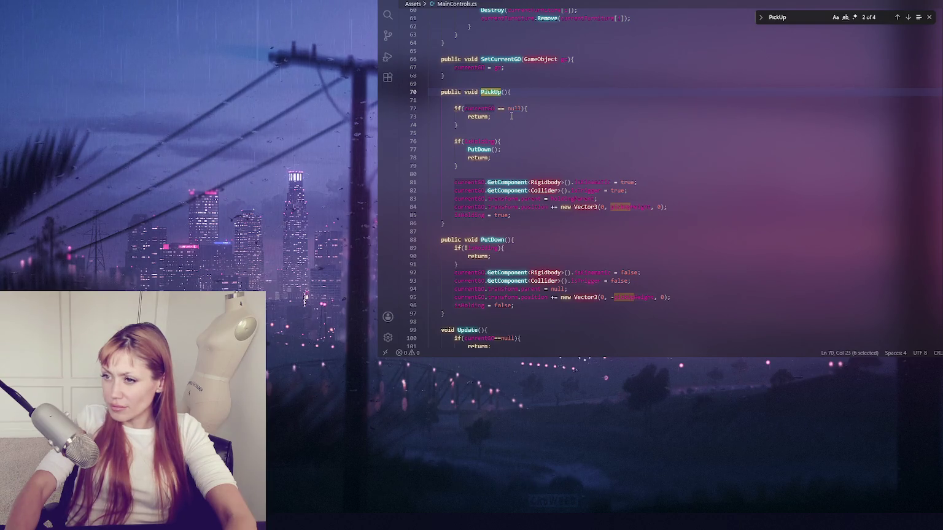
pyautogui.doubleClick(488, 108)
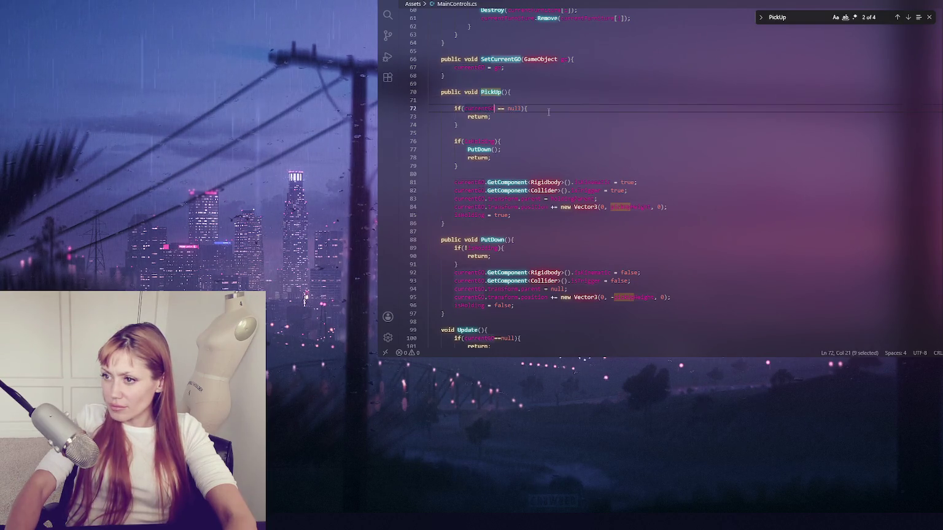
pyautogui.scroll(3, 570, 114)
pyautogui.scroll(4, 570, 114)
pyautogui.scroll(-7, 573, 117)
pyautogui.scroll(-5, 574, 117)
pyautogui.hotkey('ctrl', 'f')
pyautogui.scroll(-1, 574, 115)
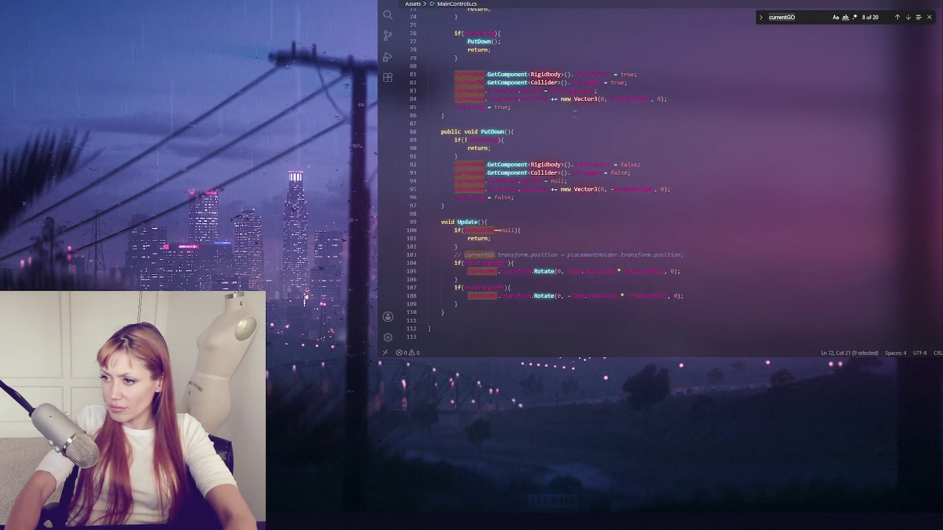
pyautogui.scroll(2, 575, 114)
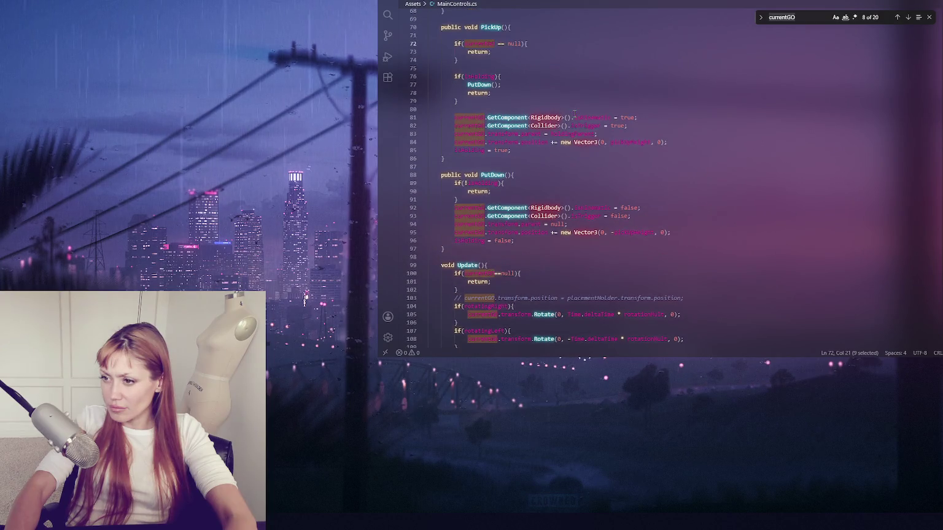
pyautogui.scroll(1, 575, 114)
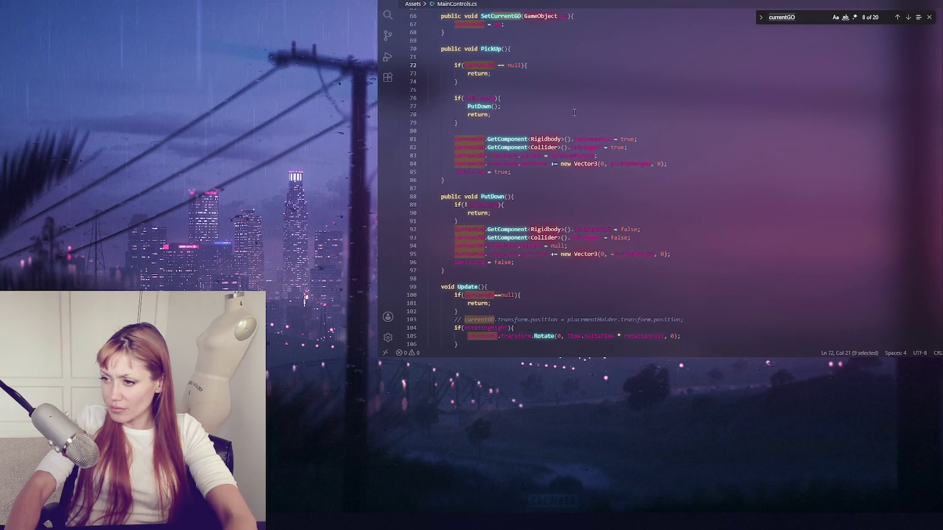
pyautogui.scroll(1, 574, 113)
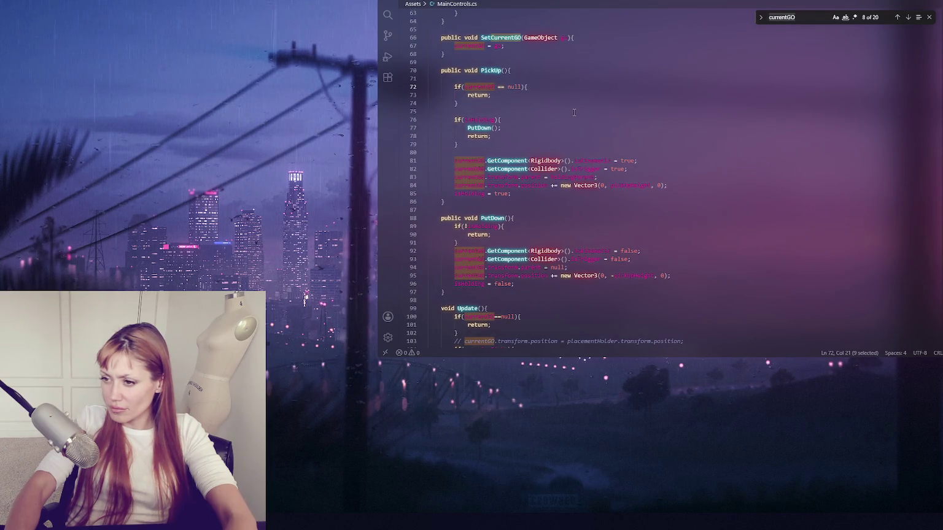
pyautogui.scroll(1, 574, 111)
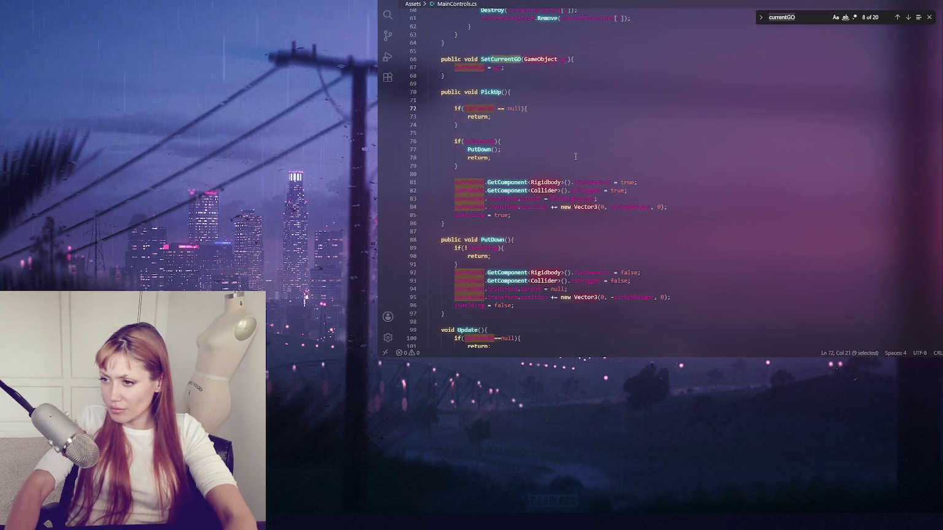
pyautogui.hotkey('ctrl', 'Tab')
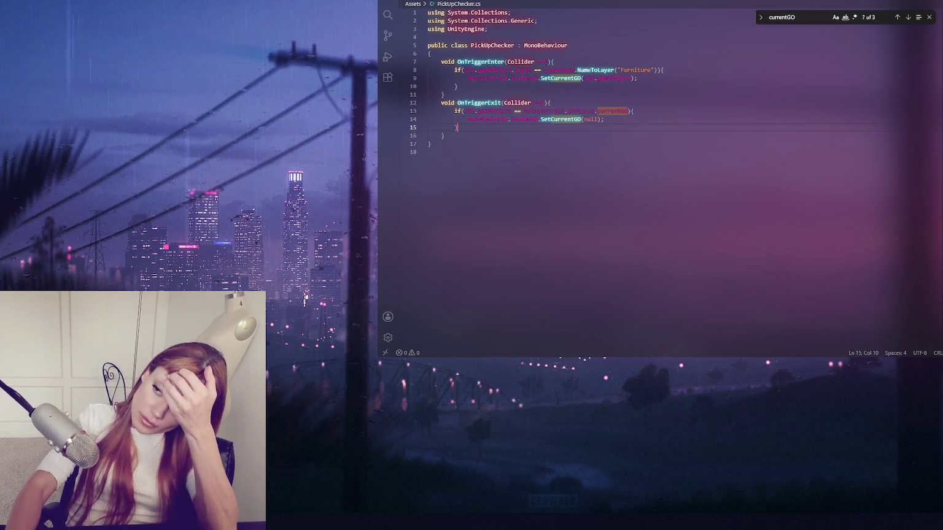
# Step: Add a MainControls.Instance.isHolding check on a new line of the trigger-enter condition
pyautogui.click(654, 70)
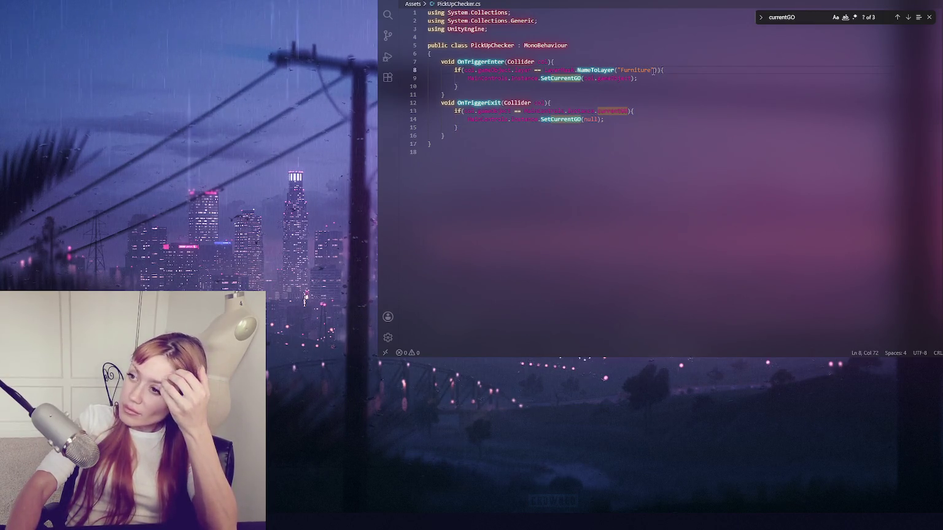
pyautogui.press('Right')
pyautogui.press('Right')
pyautogui.press('Right')
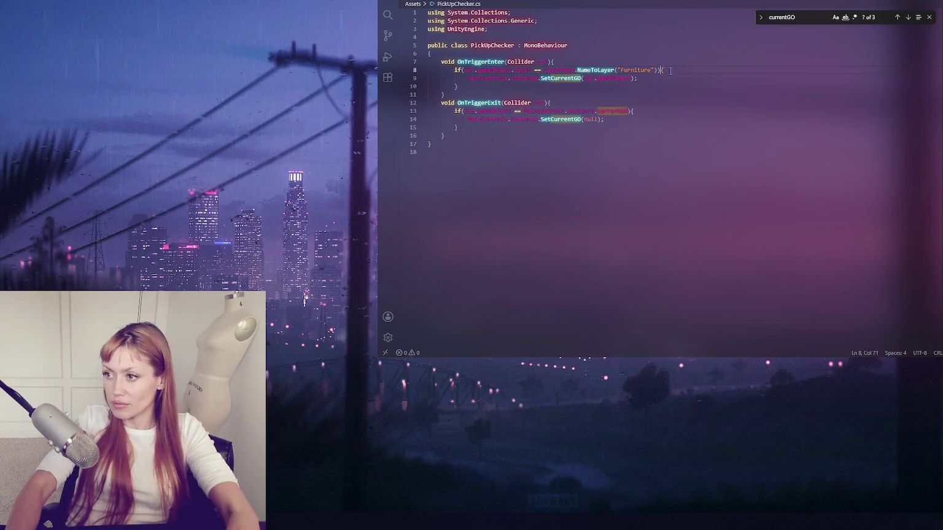
pyautogui.press('Return')
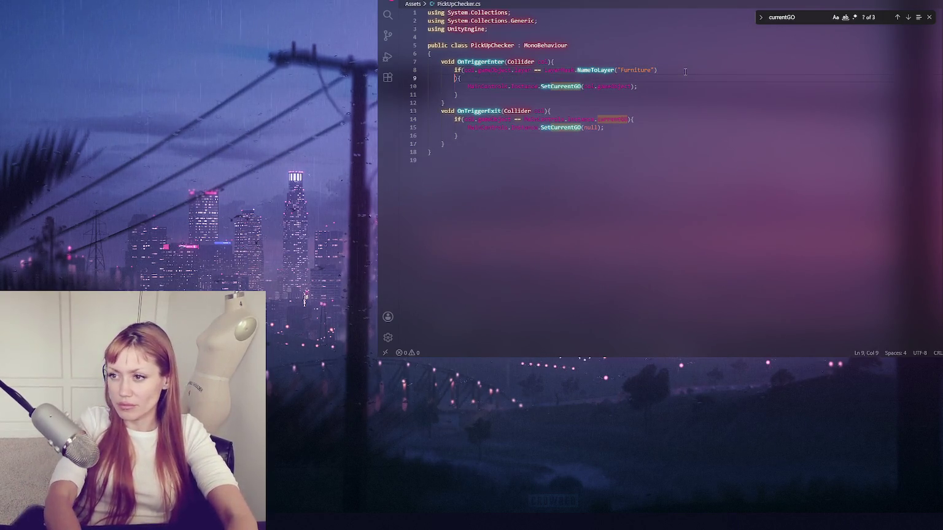
pyautogui.write('&& ')
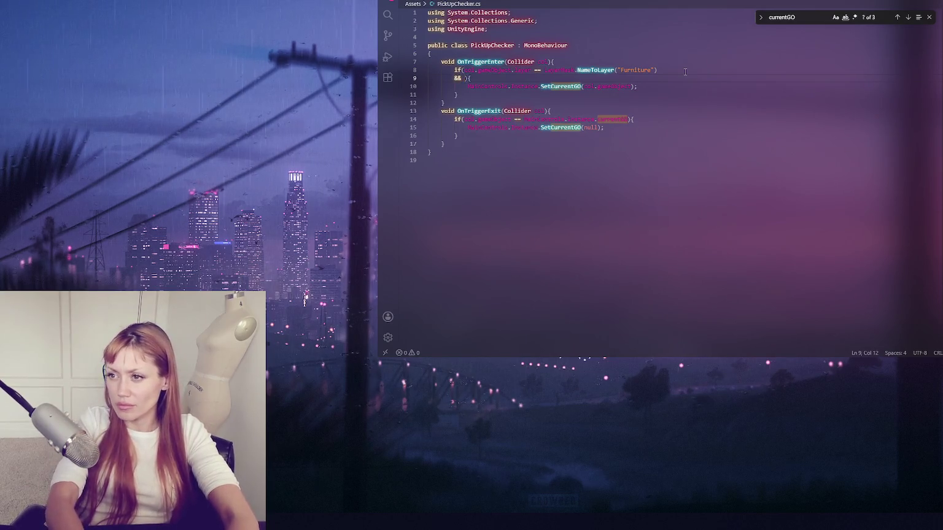
pyautogui.write('MainControls.Instance.isHolding')
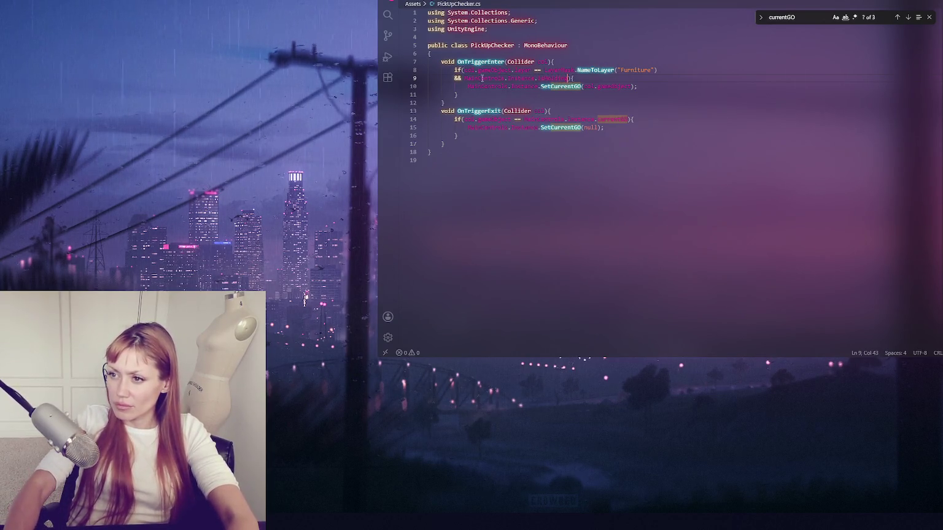
# Step: Make the isHolding flag public in MainControls.cs
pyautogui.hotkey('ctrl', 'Tab')
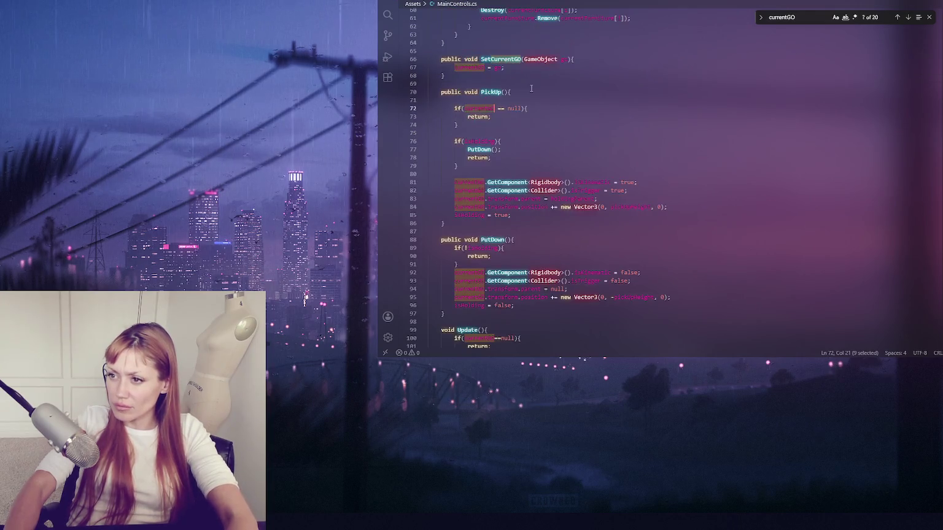
pyautogui.scroll(15, 579, 80)
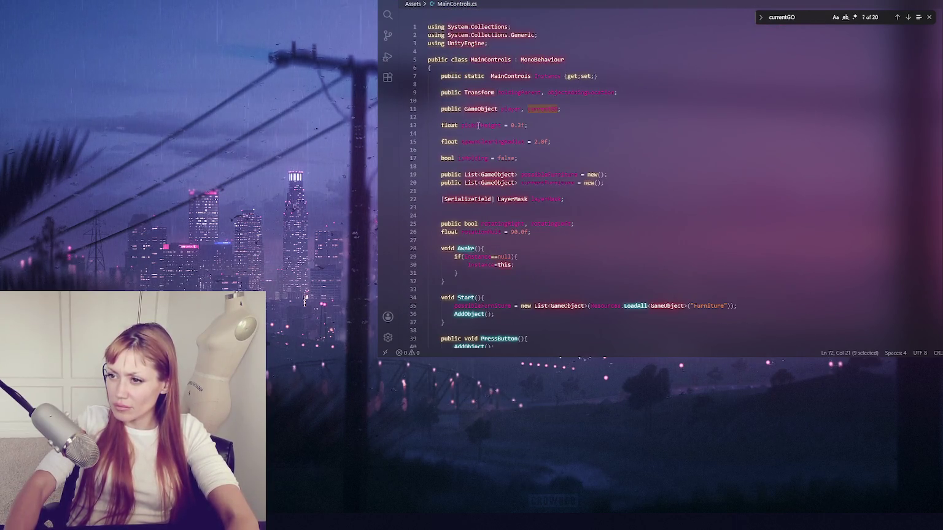
pyautogui.click(474, 155)
pyautogui.press('Home')
pyautogui.write('public')
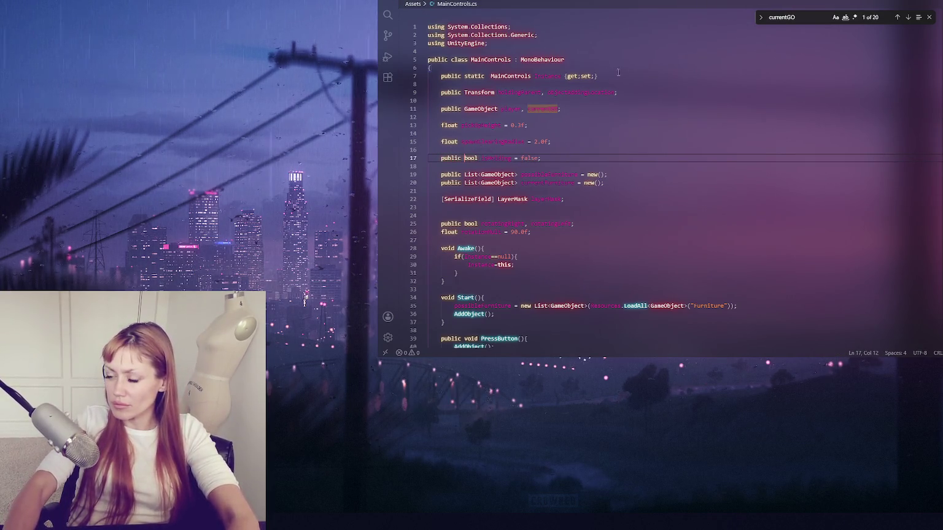
# Step: Copy the not-holding check into the OnTriggerExit if-condition on line 14
pyautogui.hotkey('ctrl', 'Tab')
pyautogui.click(658, 87)
pyautogui.moveTo(465, 78); pyautogui.dragTo(561, 78)
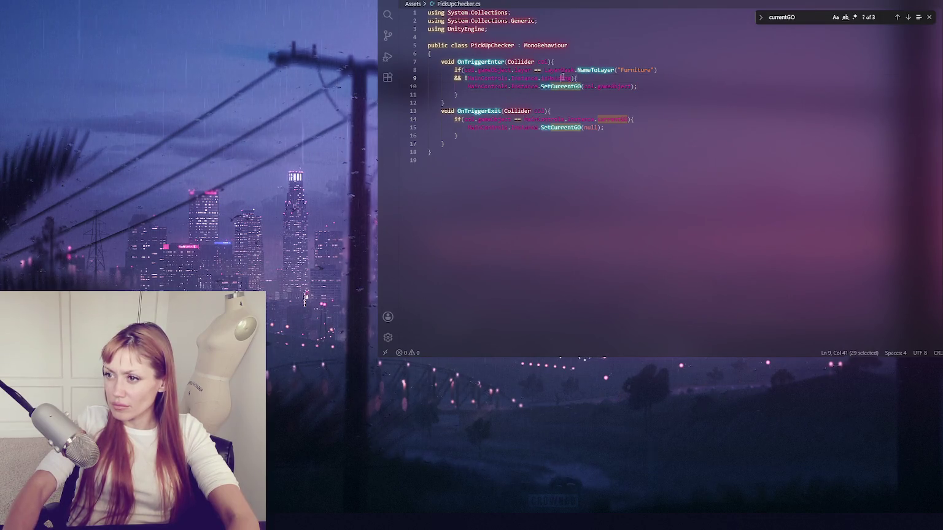
pyautogui.hotkey('ctrl', 'v')
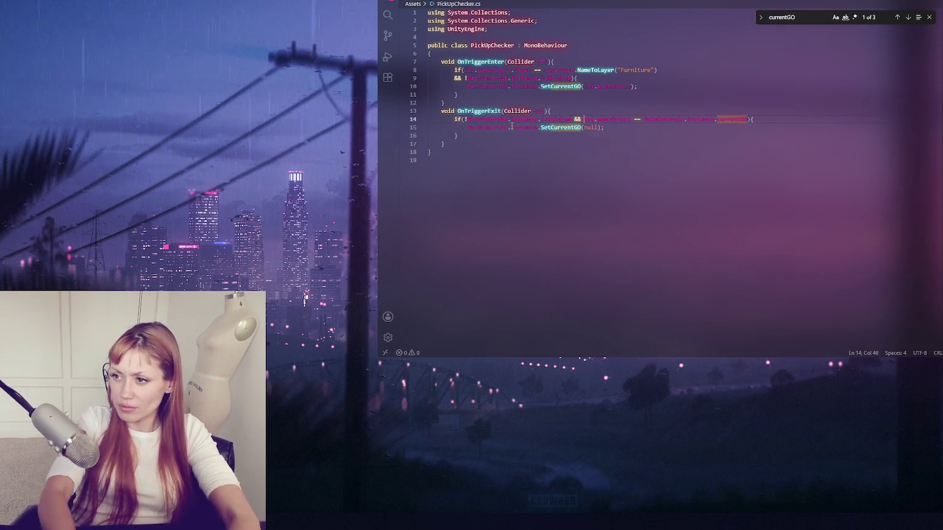
pyautogui.click(466, 119)
pyautogui.press('BackSpace')
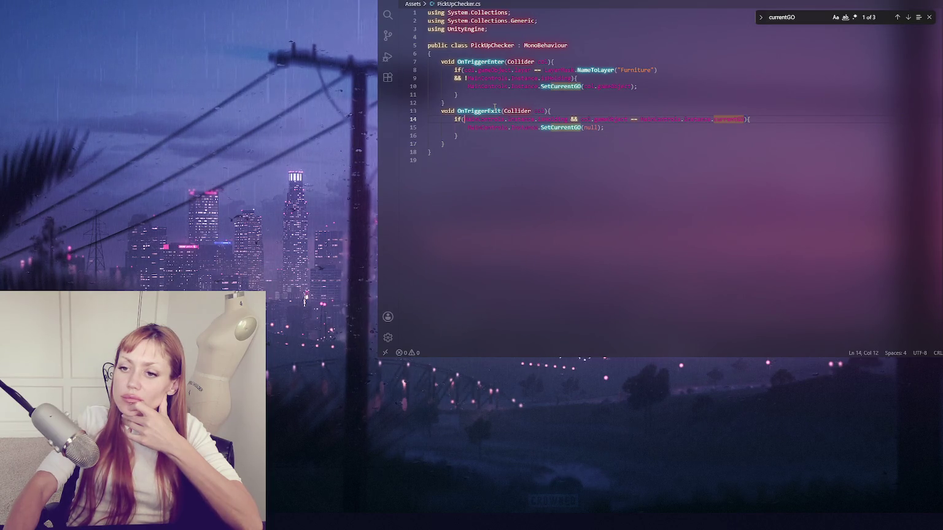
pyautogui.write('!')
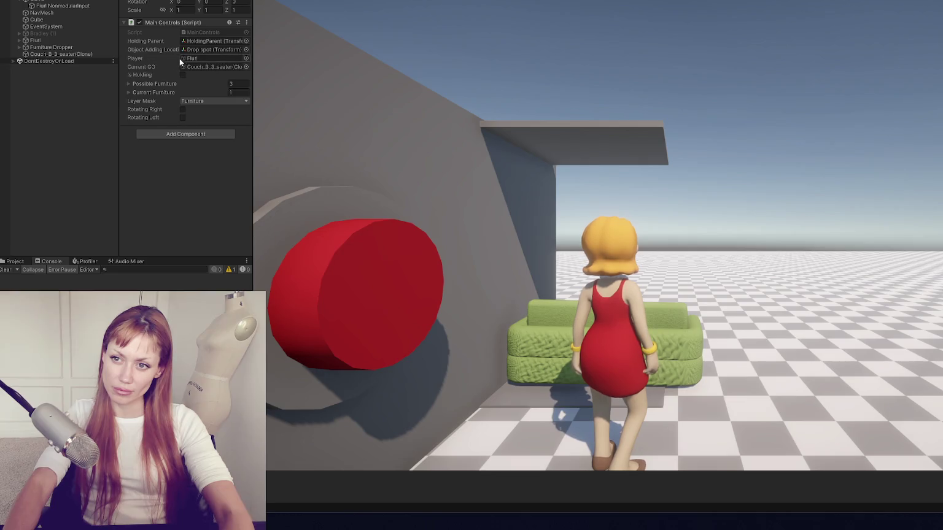
# Step: Check the Current GO couch, then put it down and walk away and back
pyautogui.click(210, 67)
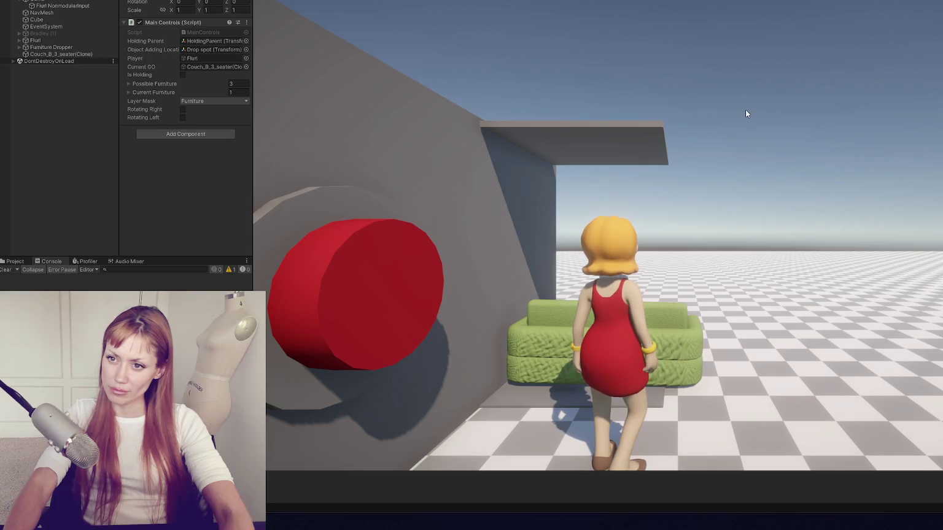
pyautogui.click(745, 110)
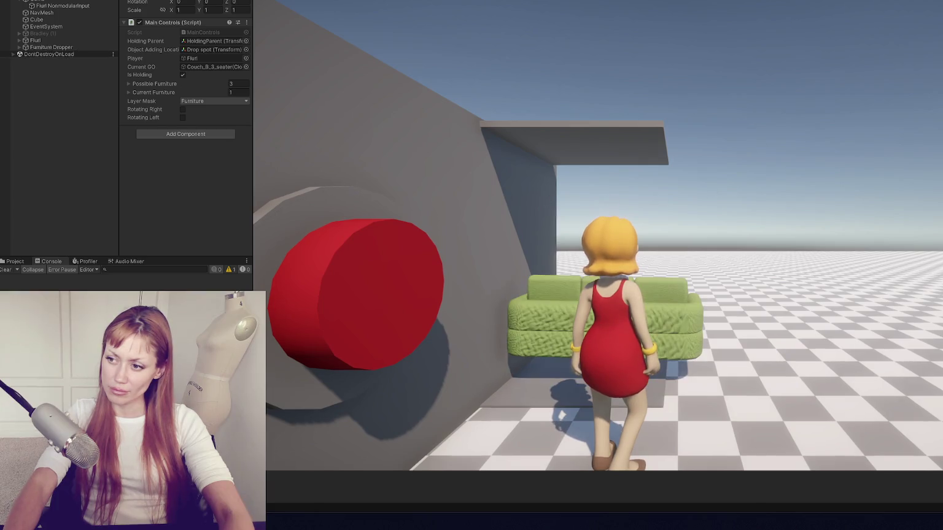
pyautogui.press('e')
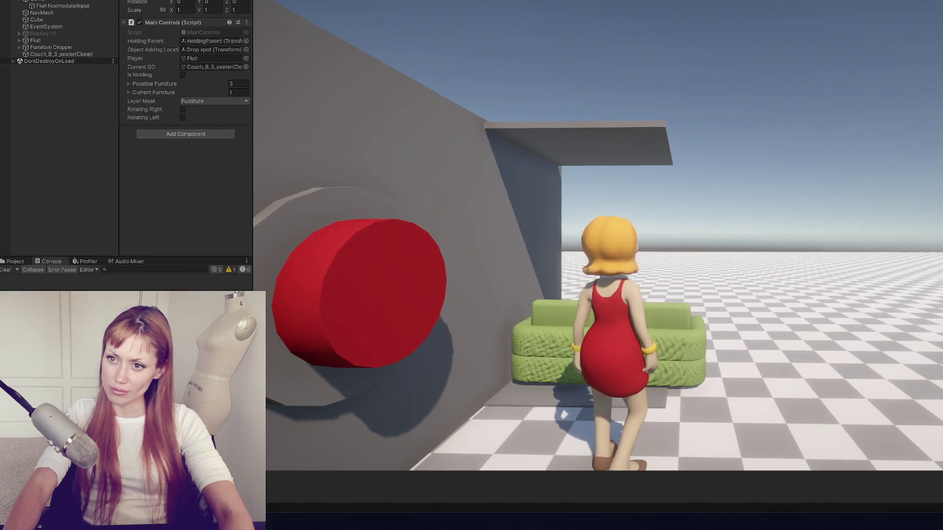
pyautogui.press('s')
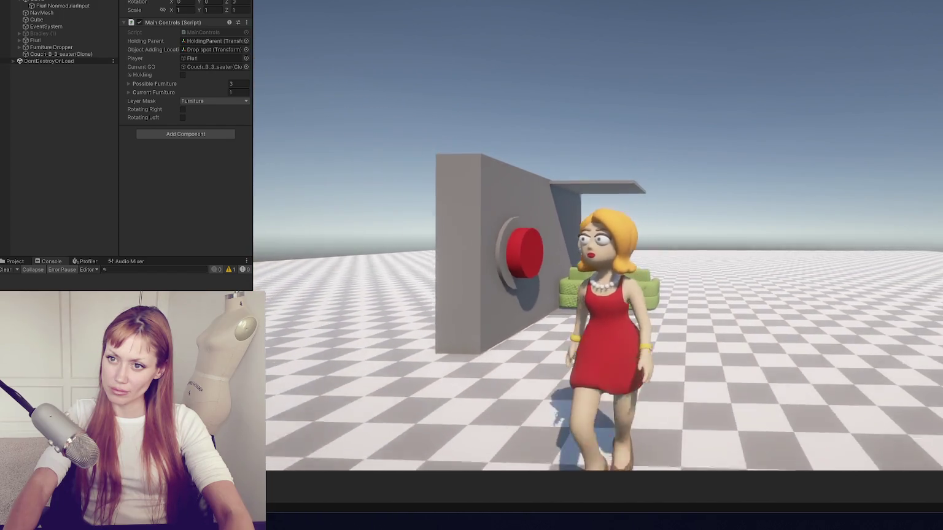
pyautogui.press('w')
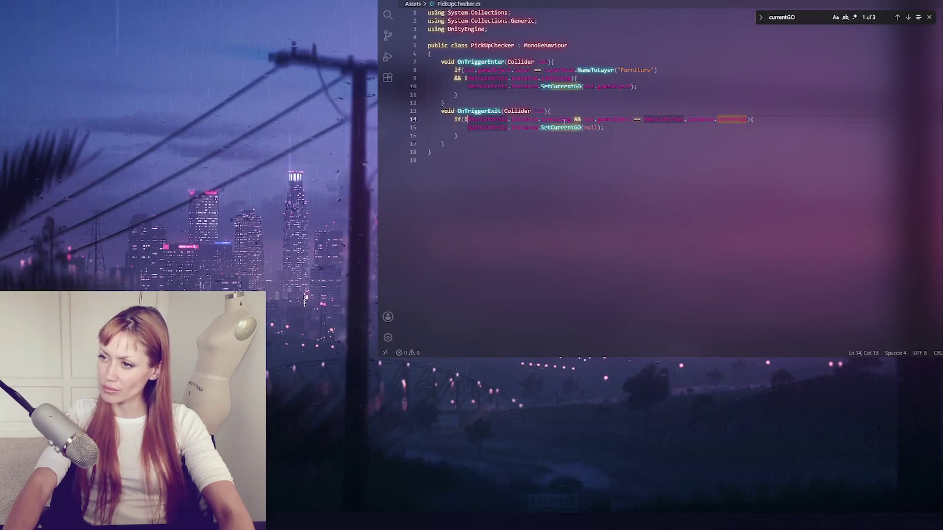
# Step: Delete 'MainControls.Instance.isHolding && ' from line 14's exit condition and return to Unity
pyautogui.moveTo(584, 119); pyautogui.dragTo(468, 119)
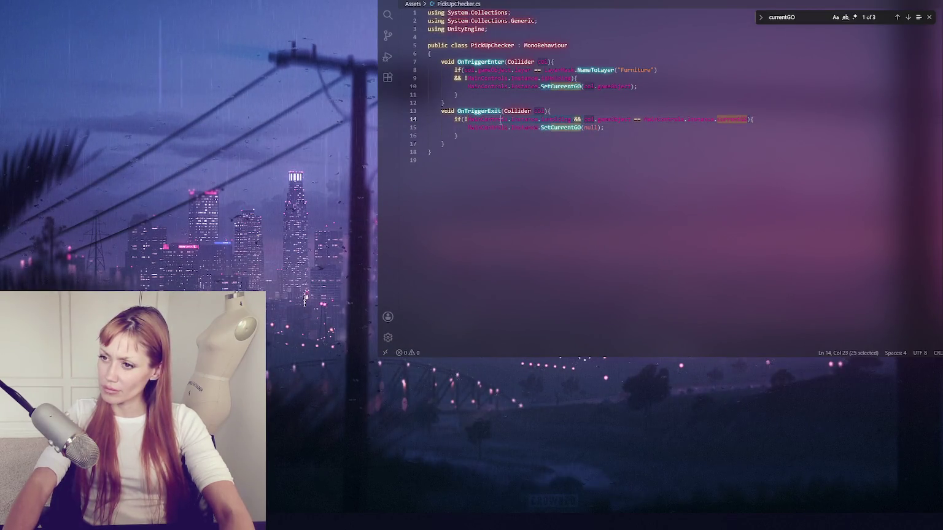
pyautogui.press('BackSpace')
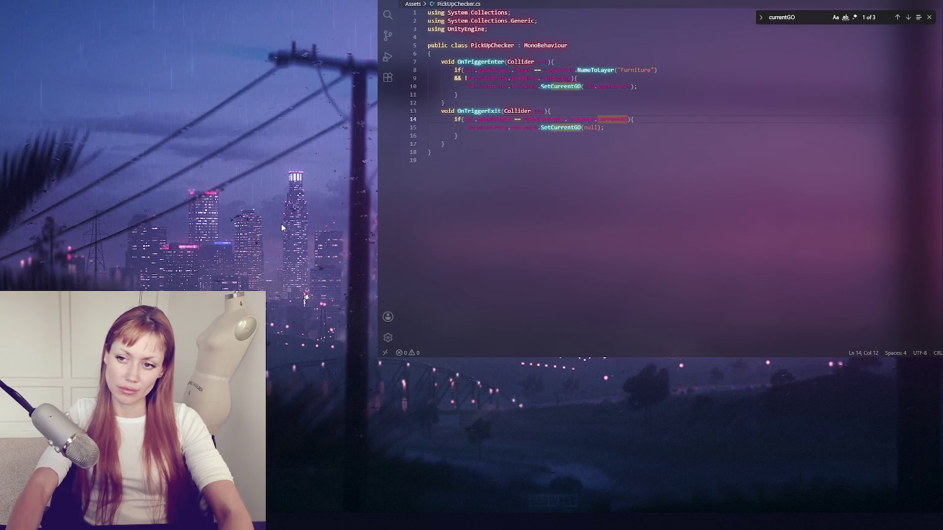
pyautogui.hotkey('alt', 'Tab')
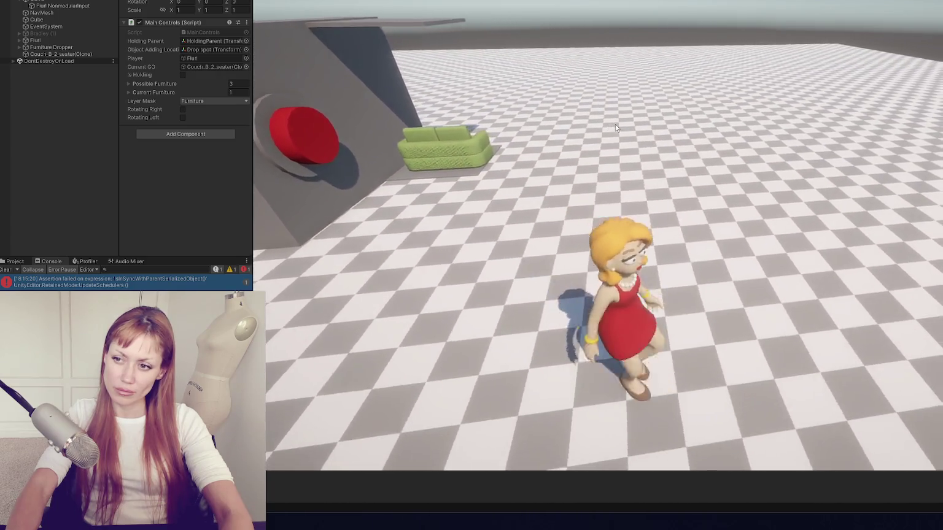
# Step: Rotate the couch left, pick it up, then stop Play mode
pyautogui.press('q')
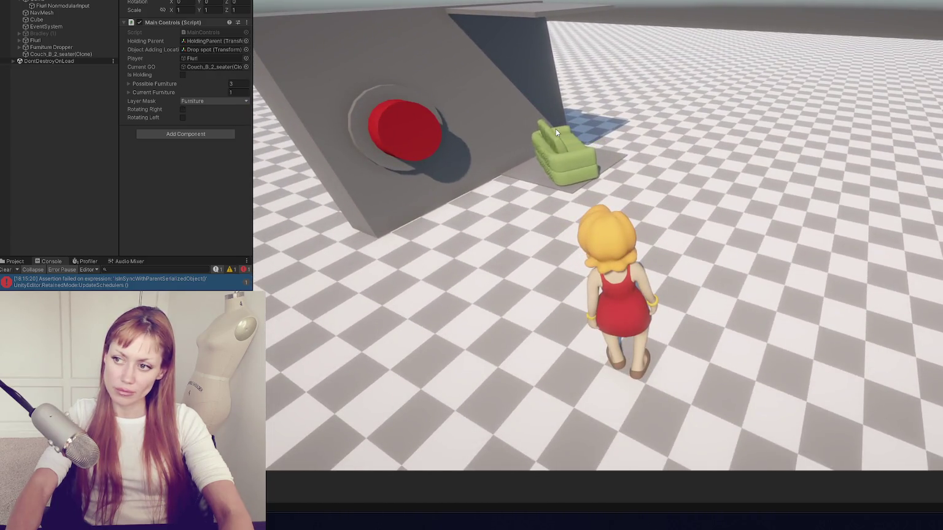
pyautogui.click(556, 129)
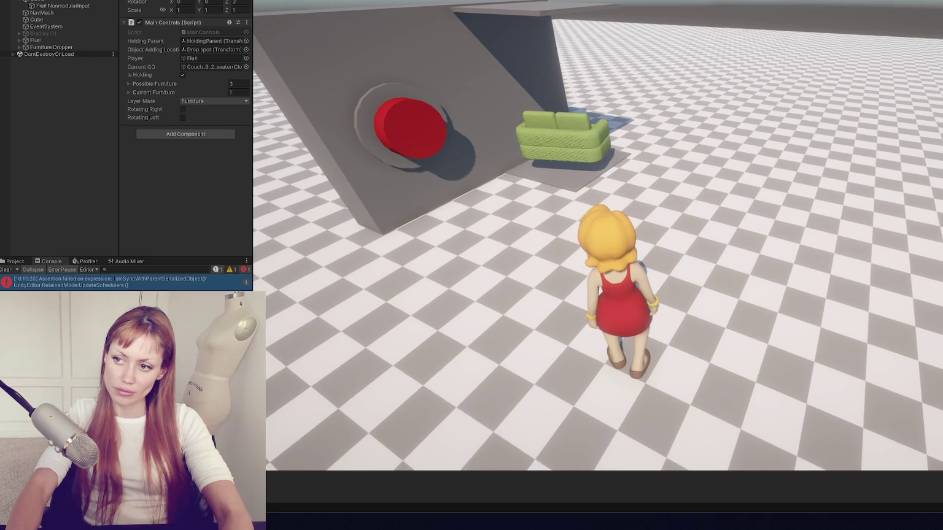
pyautogui.hotkey('ctrl', 'p')
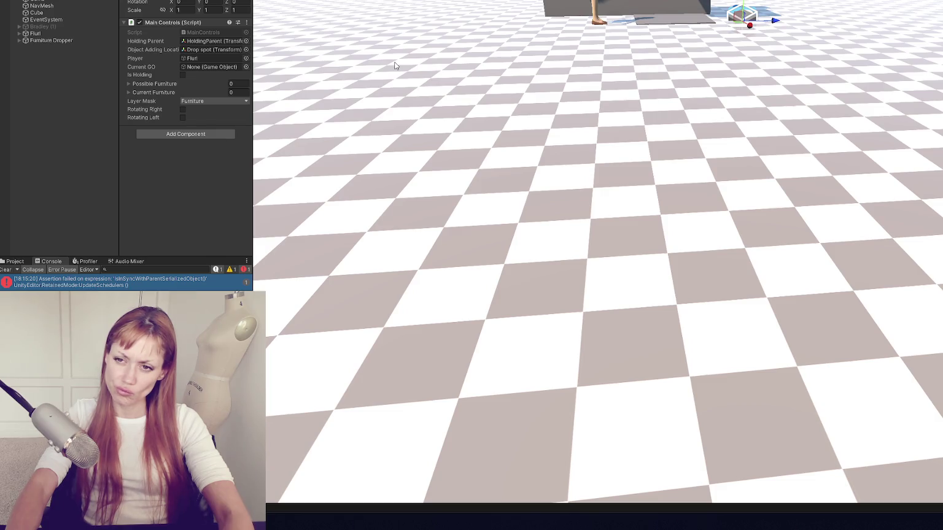
pyautogui.hotkey('alt', 'Tab')
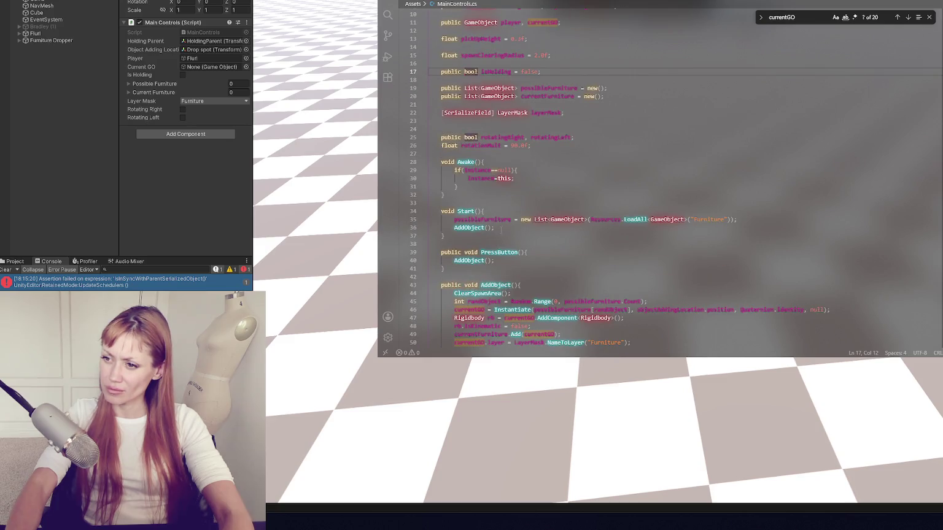
# Step: Delete the AddObject(); line from Start() in MainControls.cs and go back to Unity
pyautogui.scroll(-3, 630, 180)
pyautogui.click(469, 141)
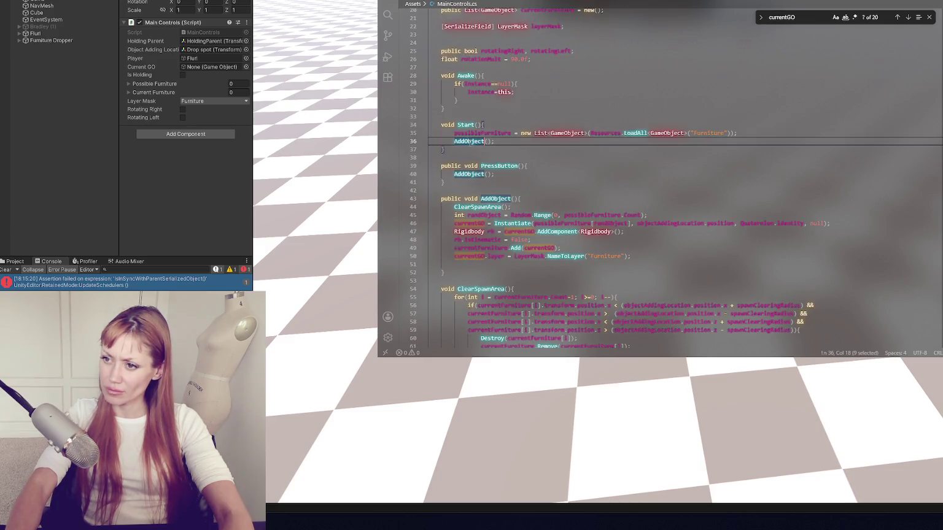
pyautogui.moveTo(484, 125)
pyautogui.mouseDown()
pyautogui.moveTo(552, 134)
pyautogui.moveTo(495, 142)
pyautogui.mouseUp()
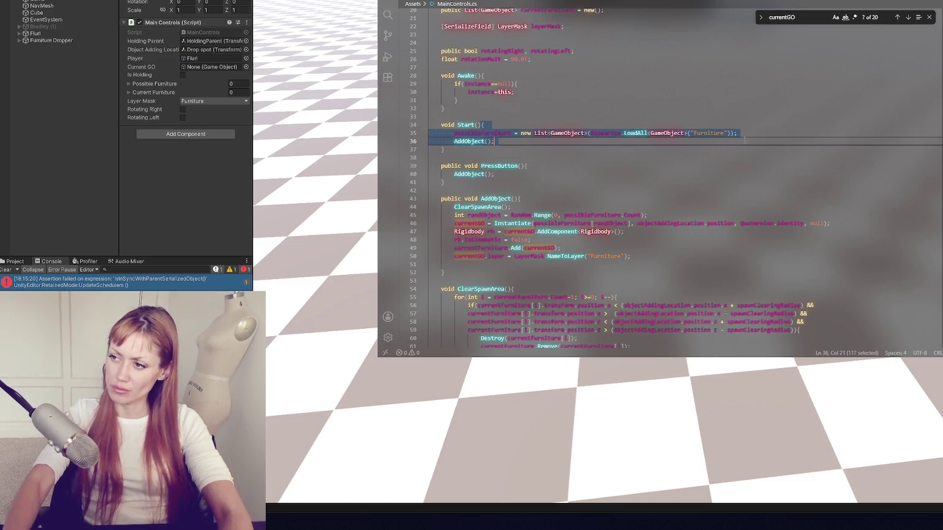
pyautogui.click(495, 141)
pyautogui.click(745, 133)
pyautogui.hotkey('shift', 'Down')
pyautogui.press('Delete')
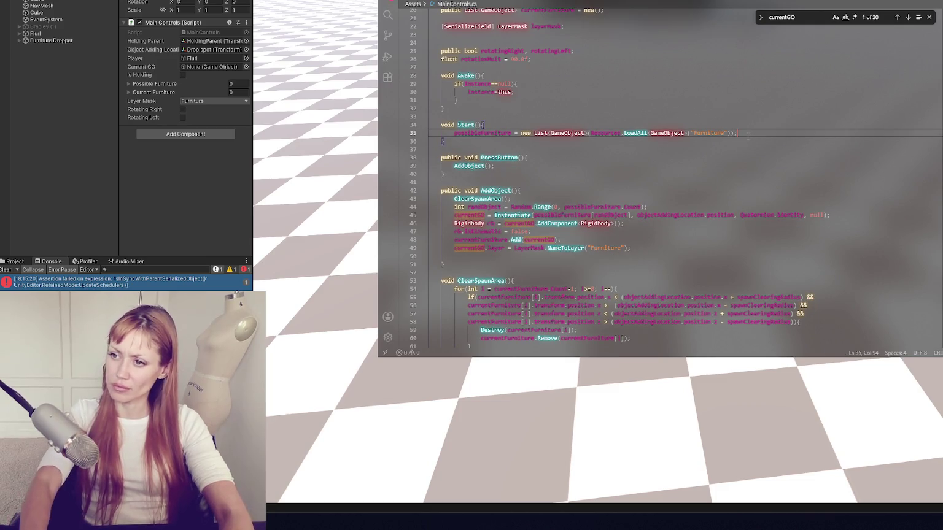
pyautogui.click(186, 168)
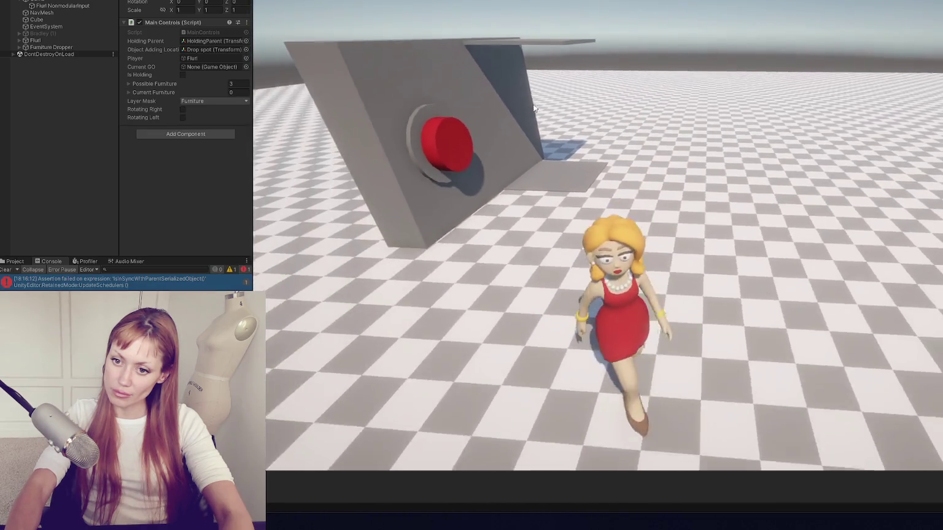
# Step: Walk the character toward the red button and back, confirming no couch spawns
pyautogui.press('w')
pyautogui.press('w')
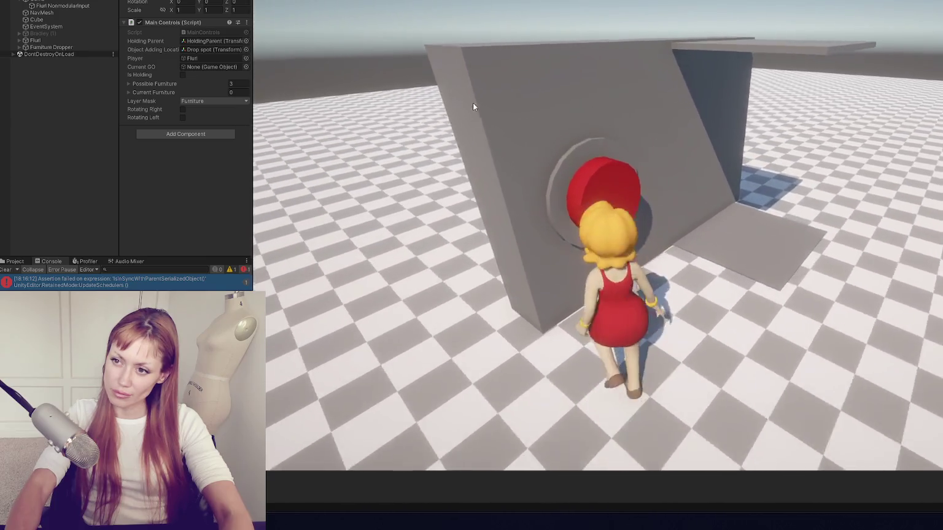
pyautogui.press('s')
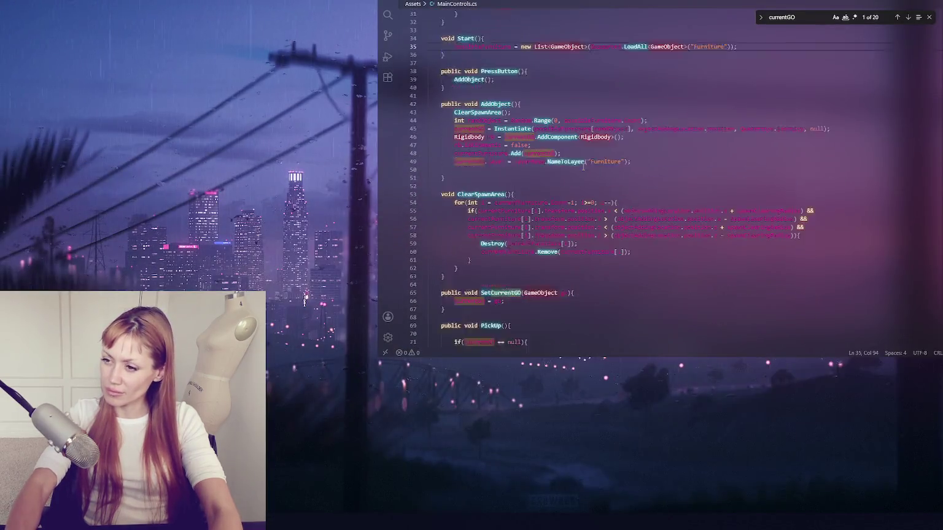
pyautogui.scroll(-1, 583, 166)
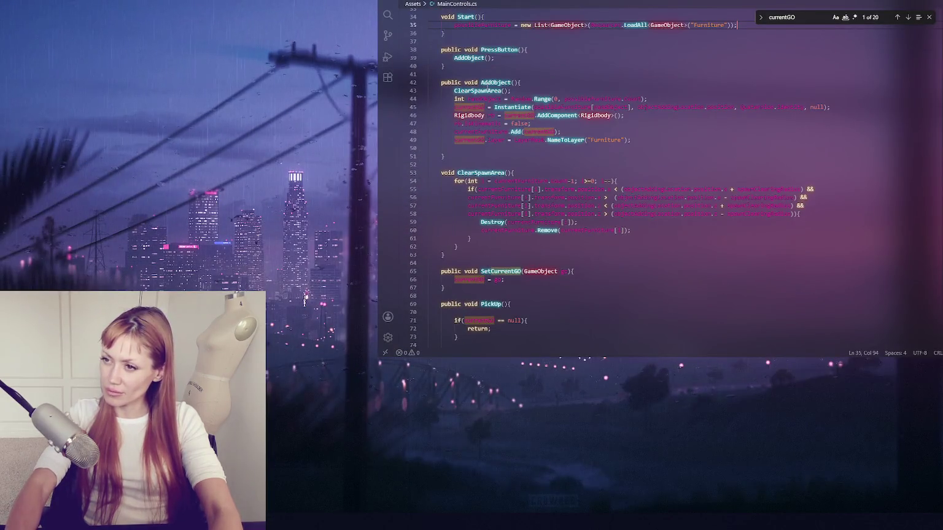
# Step: Replace currentGO on lines 45, 46, 48 and 49 of AddObject with a new local GameObject variable
pyautogui.doubleClick(482, 106)
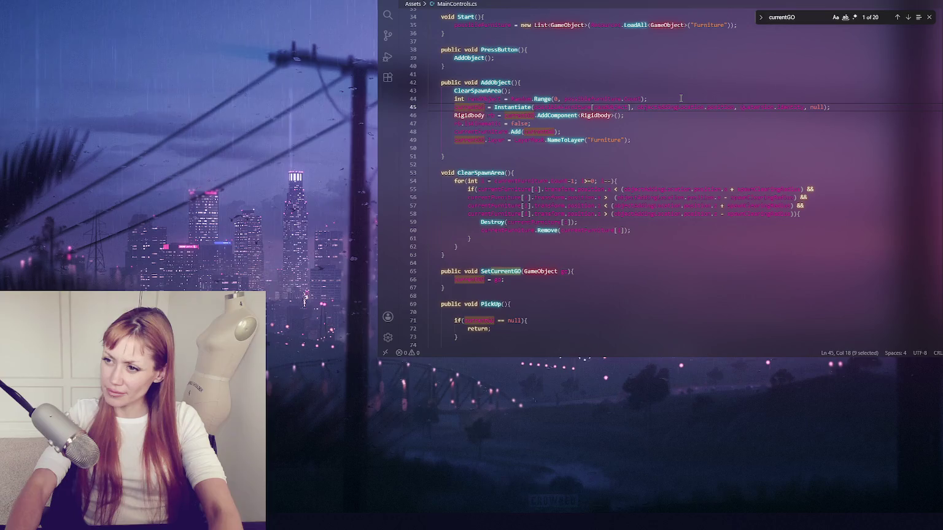
pyautogui.write('newFurniturnewFurnit')
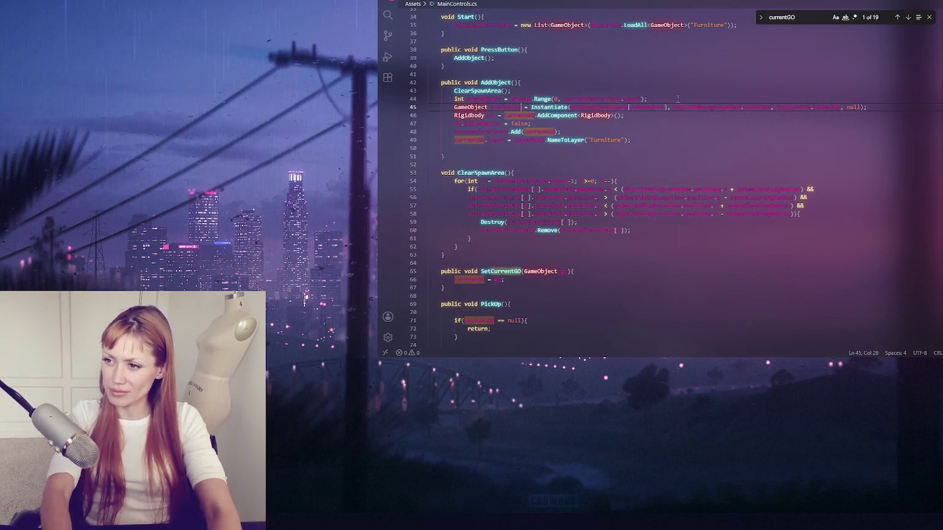
pyautogui.doubleClick(519, 115)
pyautogui.hotkey('ctrl', 'v')
pyautogui.doubleClick(539, 131)
pyautogui.hotkey('ctrl', 'v')
pyautogui.doubleClick(469, 140)
pyautogui.hotkey('ctrl', 'v')
pyautogui.click(532, 124)
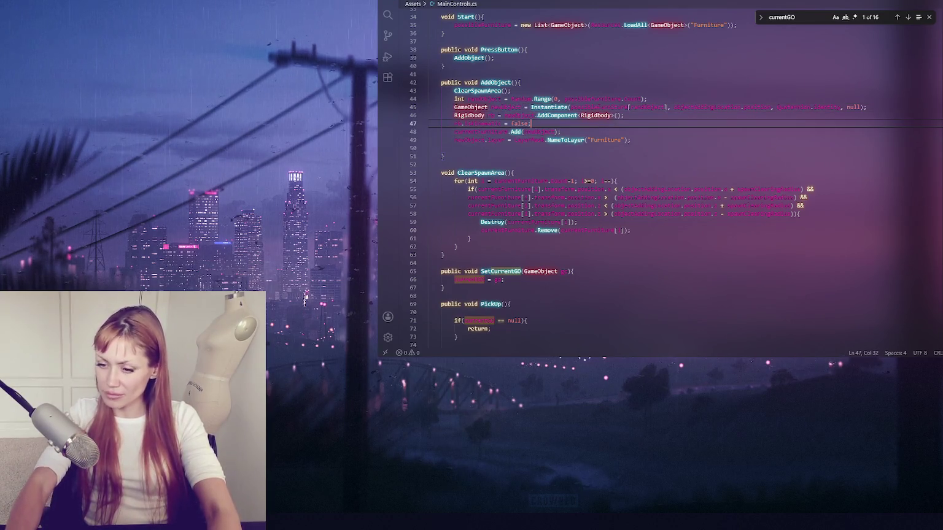
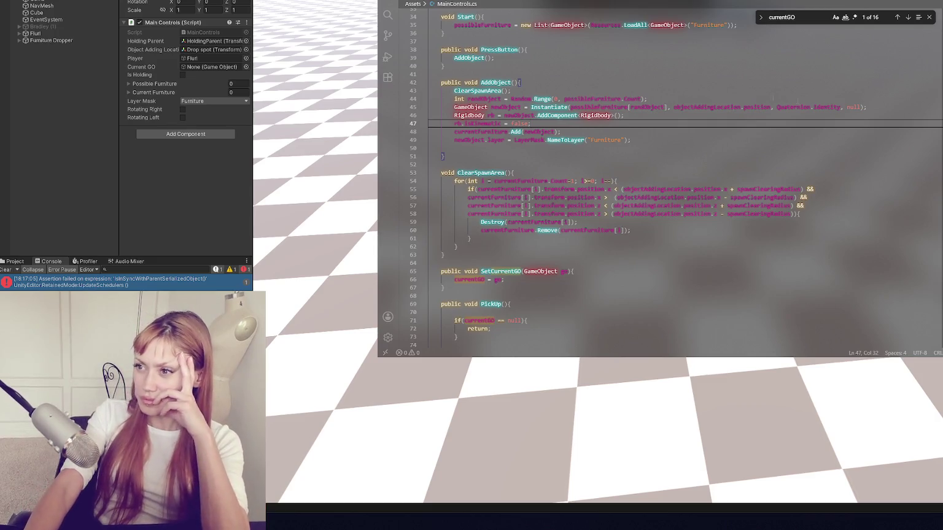
# Step: Declare closestGO next to currentGO on line 11 of MainControls.cs
pyautogui.hotkey('ctrl', 'Tab')
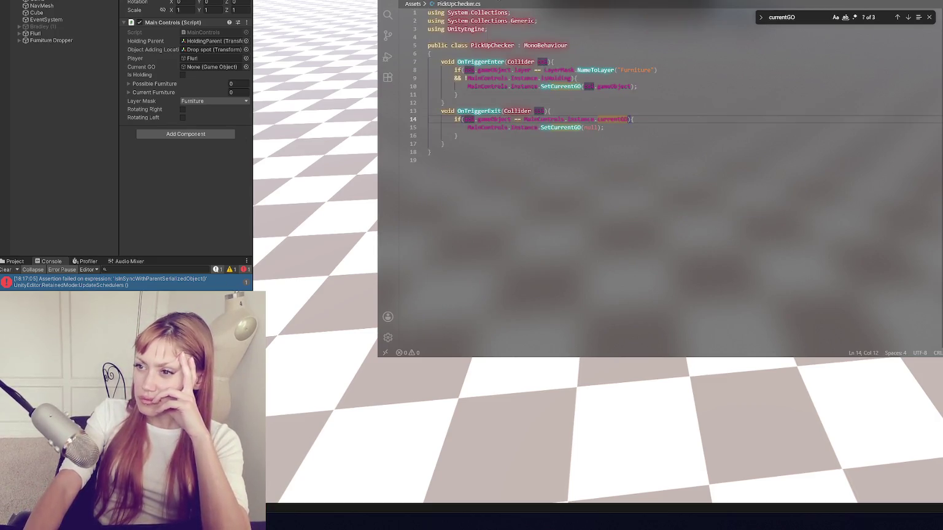
pyautogui.click(633, 128)
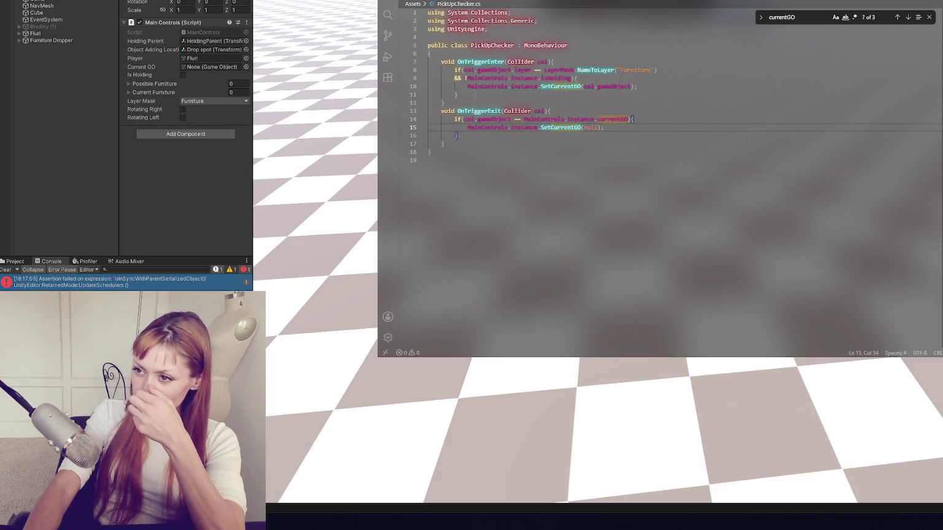
pyautogui.click(430, 54)
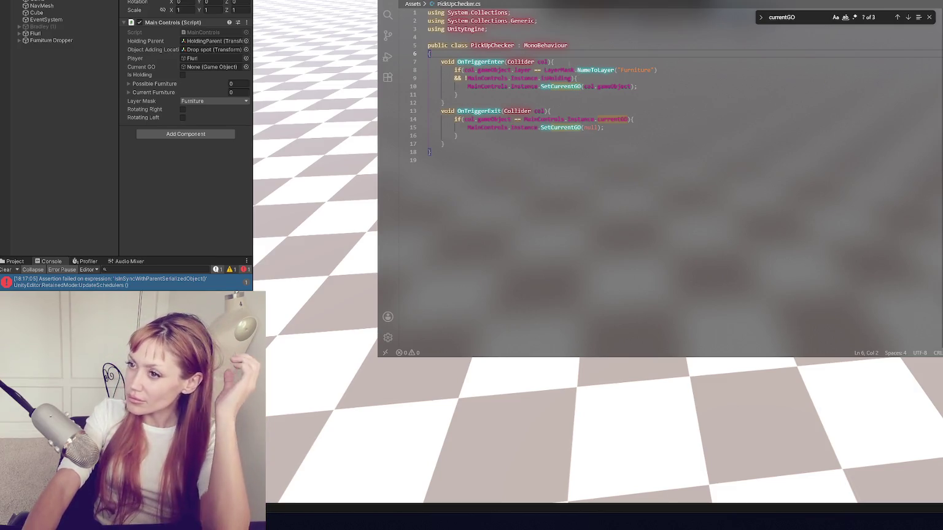
pyautogui.hotkey('ctrl', 'Tab')
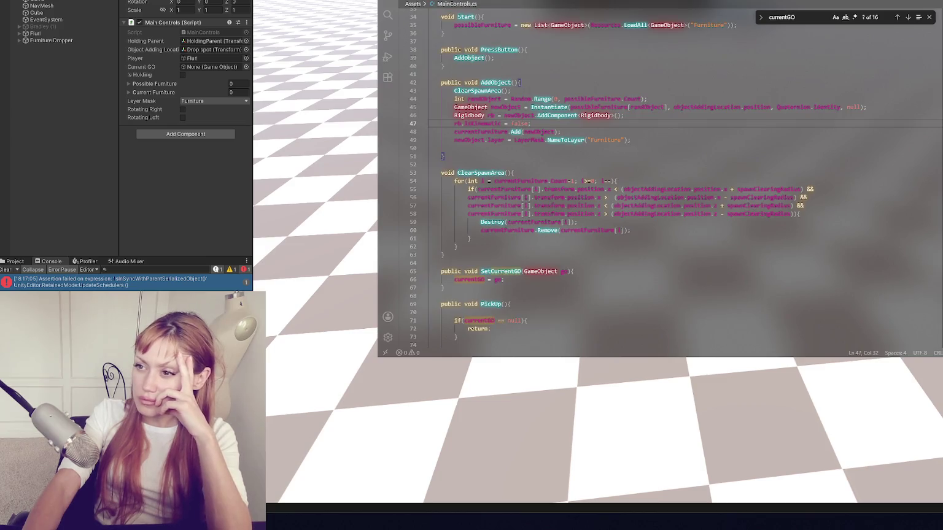
pyautogui.scroll(4, 588, 153)
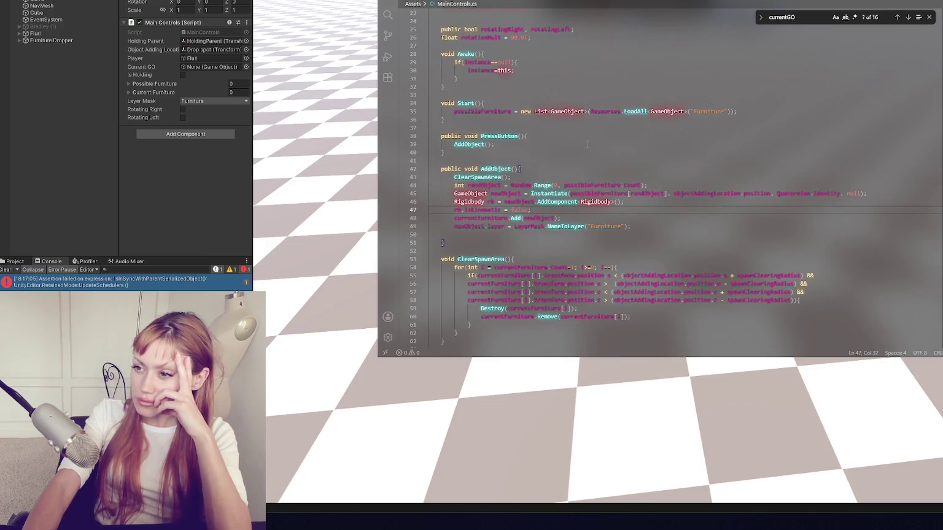
pyautogui.scroll(4, 588, 144)
pyautogui.scroll(4, 625, 132)
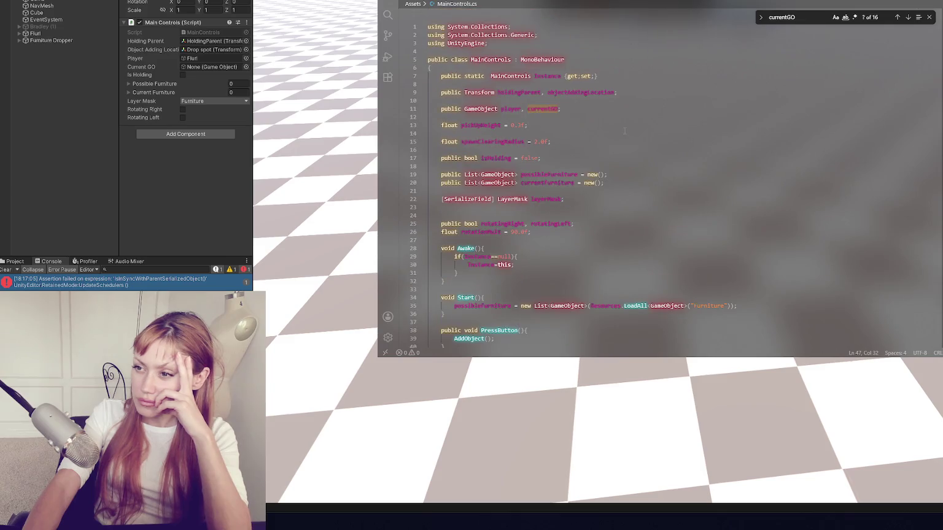
pyautogui.click(583, 110)
pyautogui.write(', ')
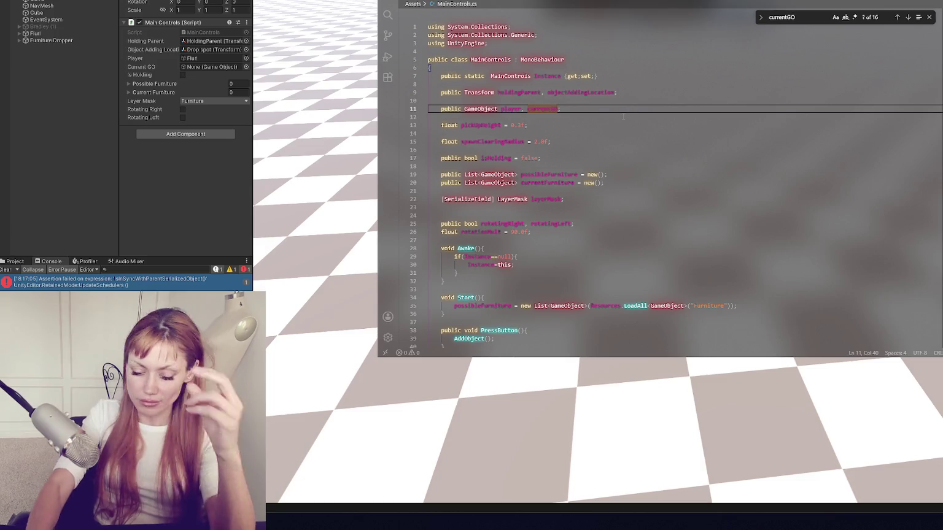
pyautogui.write('closest')
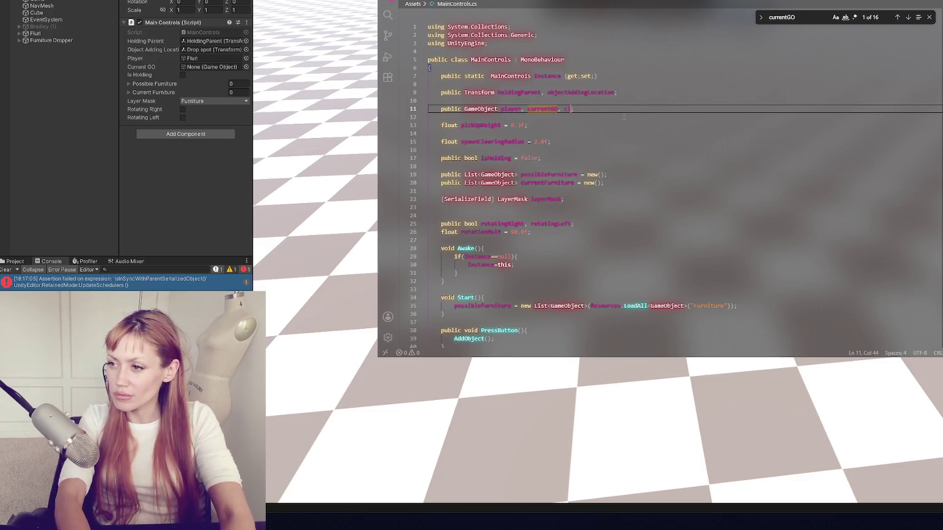
pyautogui.write('GO')
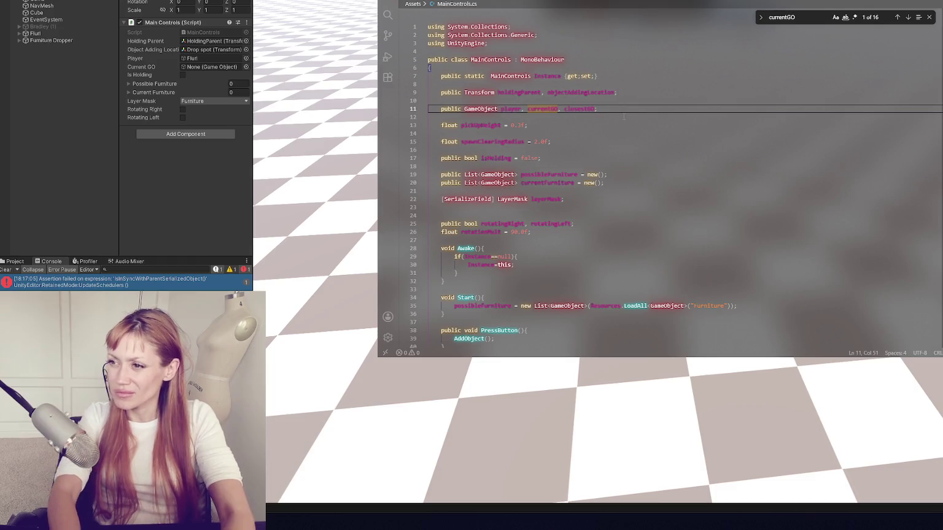
pyautogui.doubleClick(583, 108)
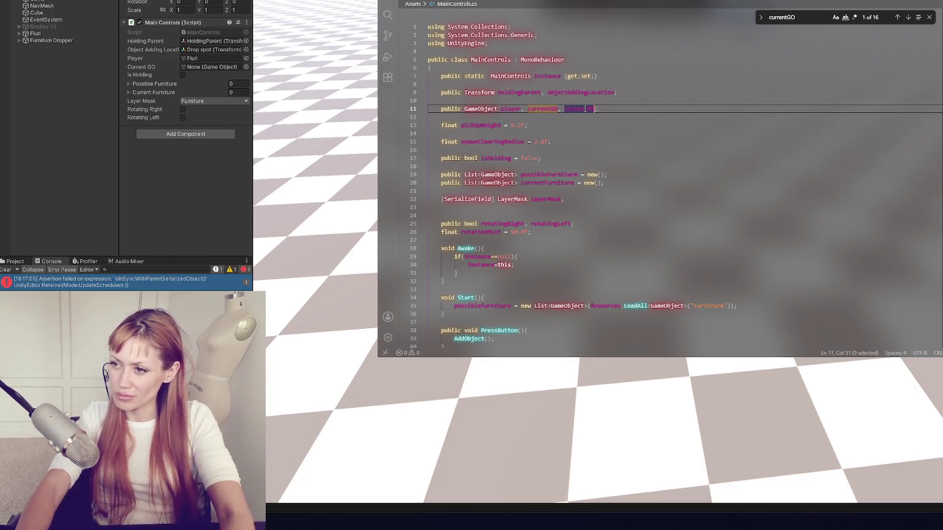
# Step: In PickUpChecker.cs, remove the isHolding condition and use closestGO instead of SetCurrentGO on line 9
pyautogui.hotkey('ctrl', 'pagedown')
pyautogui.hotkey('ctrl', 'pagedown')
pyautogui.hotkey('ctrl', 'pagedown')
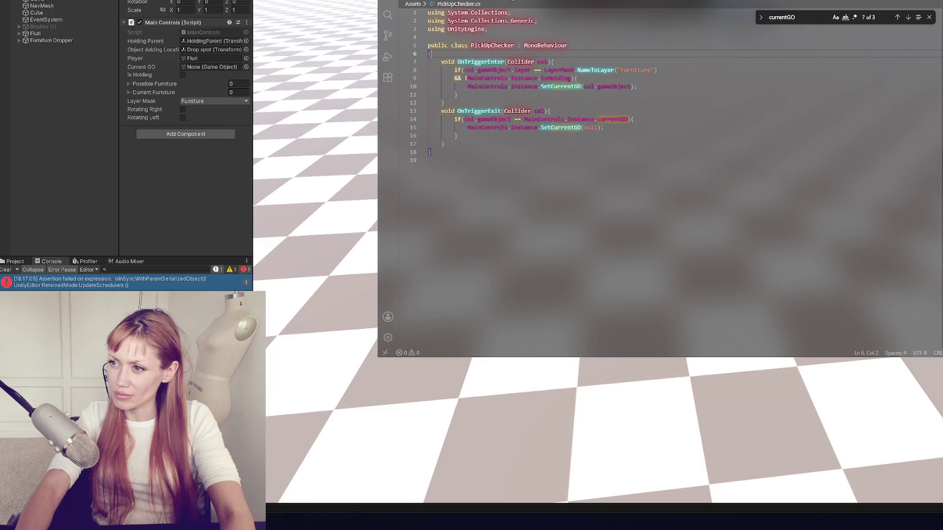
pyautogui.moveTo(455, 78); pyautogui.dragTo(570, 78)
pyautogui.press('BackSpace')
pyautogui.press('BackSpace')
pyautogui.press('BackSpace')
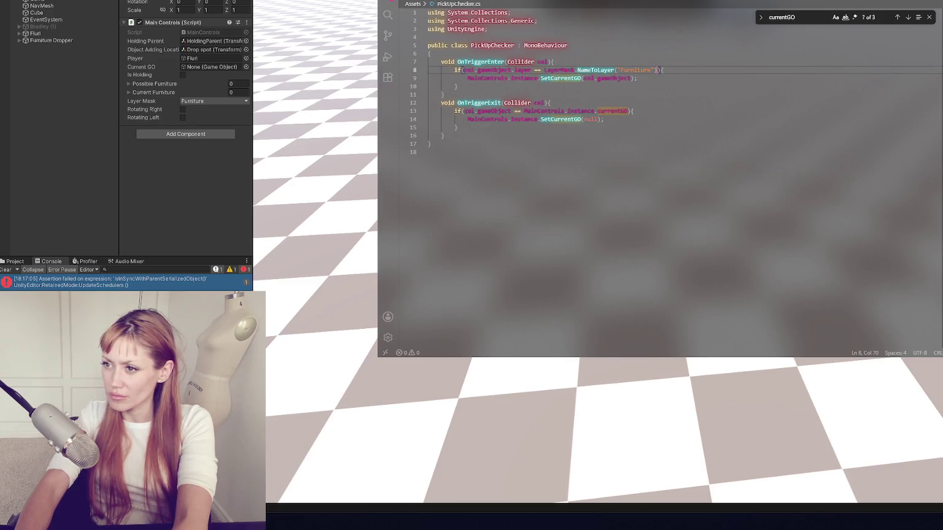
pyautogui.doubleClick(560, 78)
pyautogui.write('closestGO')
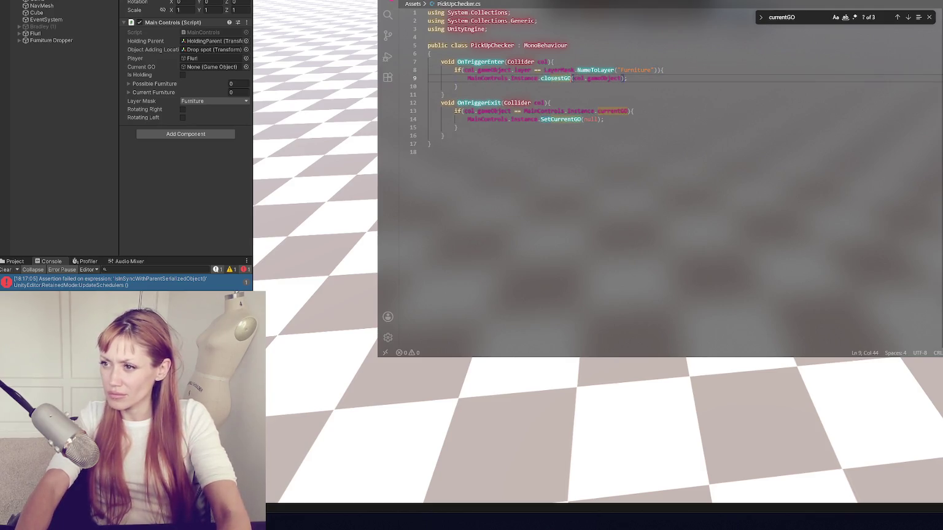
pyautogui.click(638, 78)
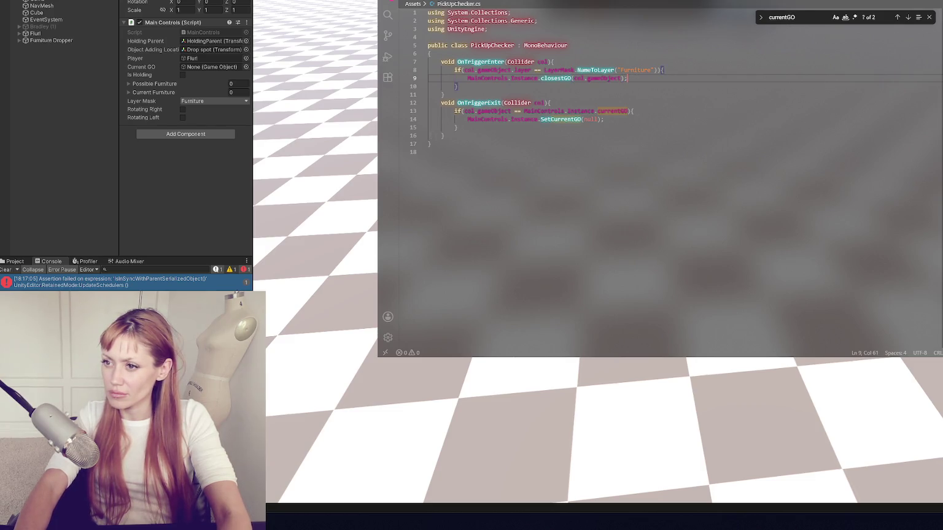
# Step: Comment out the OnTriggerExit method in PickUpChecker.cs
pyautogui.moveTo(467, 136); pyautogui.dragTo(454, 103)
pyautogui.hotkey('ctrl', '/')
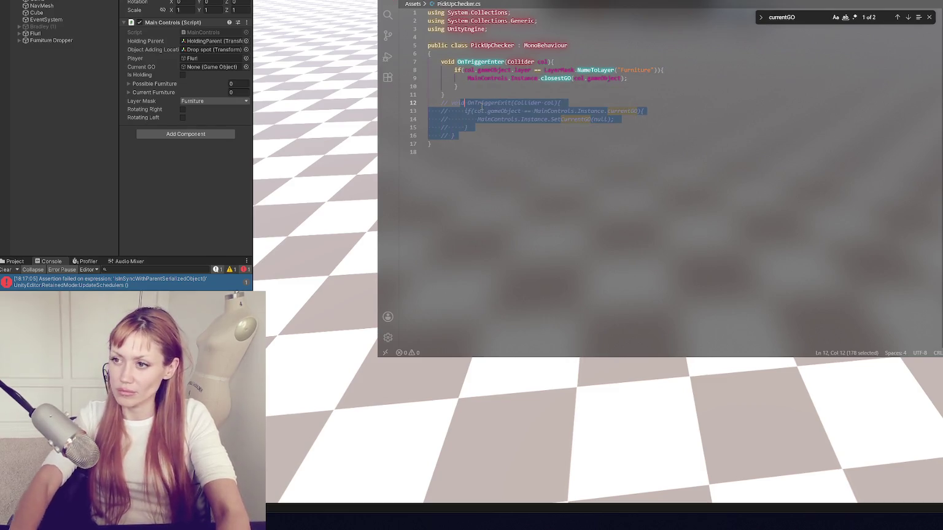
pyautogui.click(496, 1)
pyautogui.scroll(-5, 491, 164)
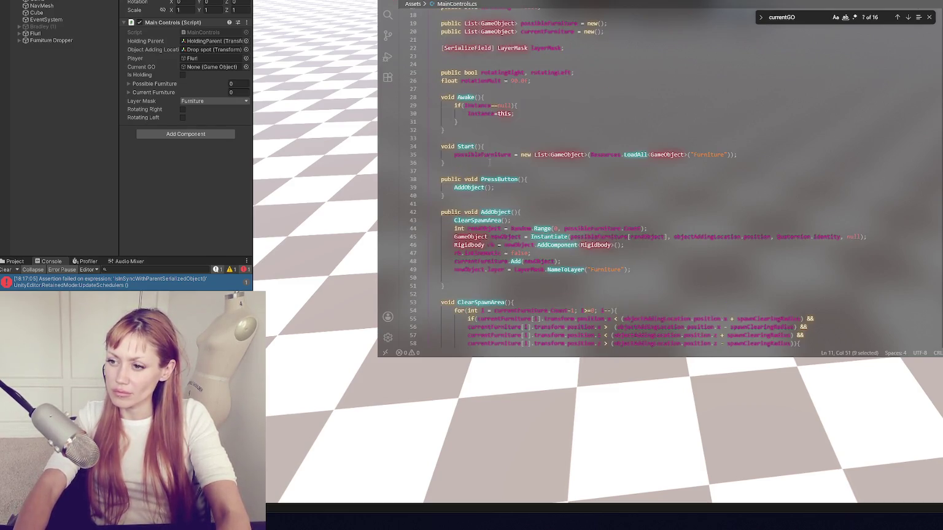
# Step: Add blank lines above SetCurrentGO in MainControls.cs and rename it SetClosestGO
pyautogui.click(481, 179)
pyautogui.scroll(-3, 491, 154)
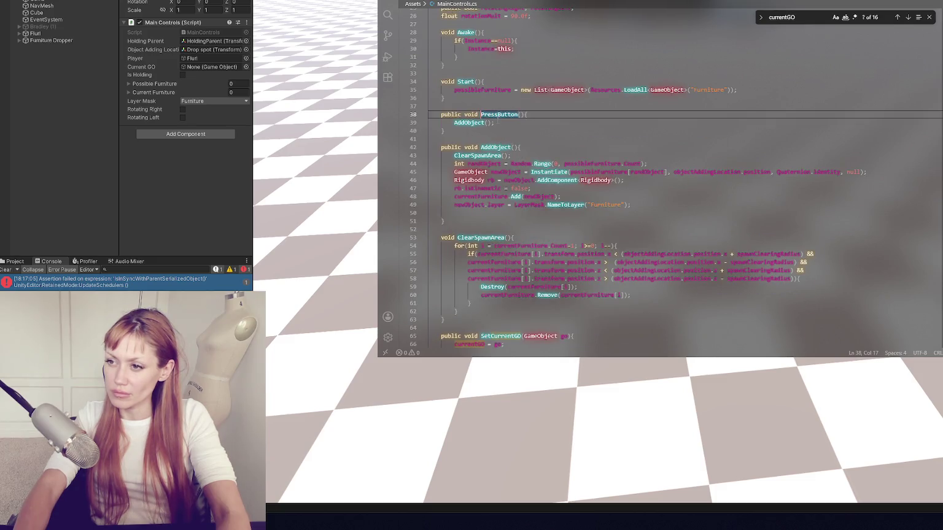
pyautogui.scroll(-9, 482, 154)
pyautogui.click(483, 112)
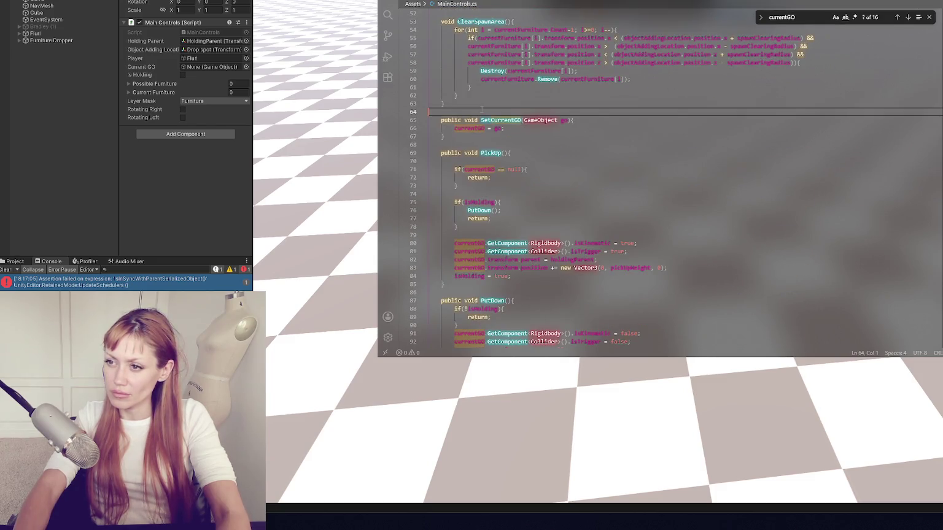
pyautogui.press('Return')
pyautogui.press('Return')
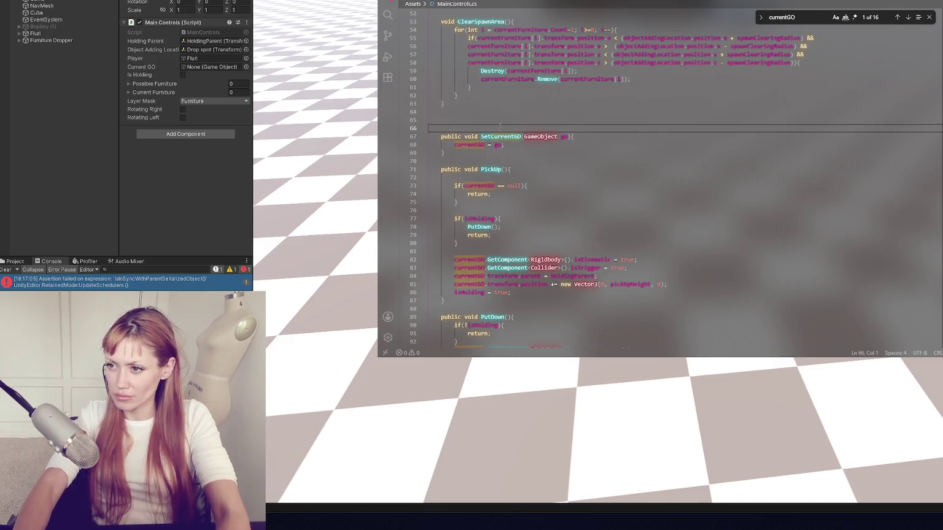
pyautogui.click(522, 136)
pyautogui.press('BackSpace')
pyautogui.press('BackSpace')
pyautogui.press('BackSpace')
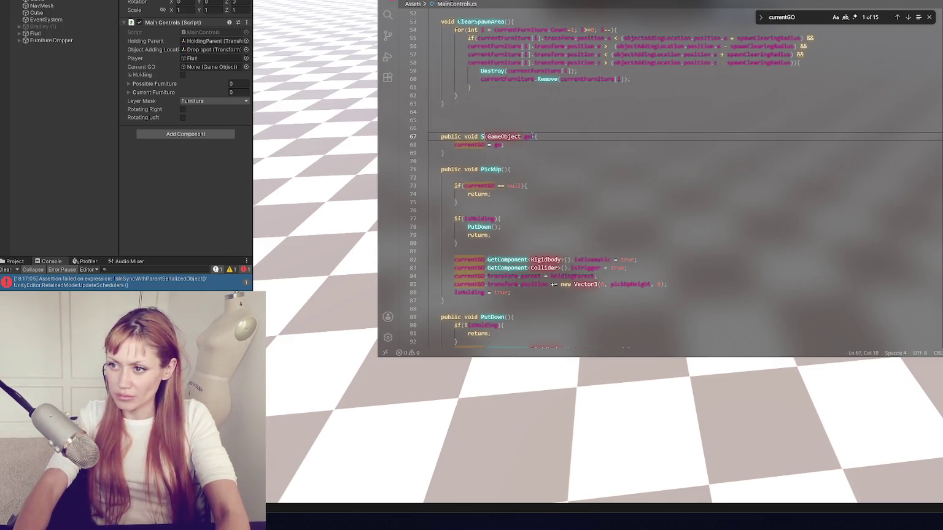
pyautogui.write('etClosest')
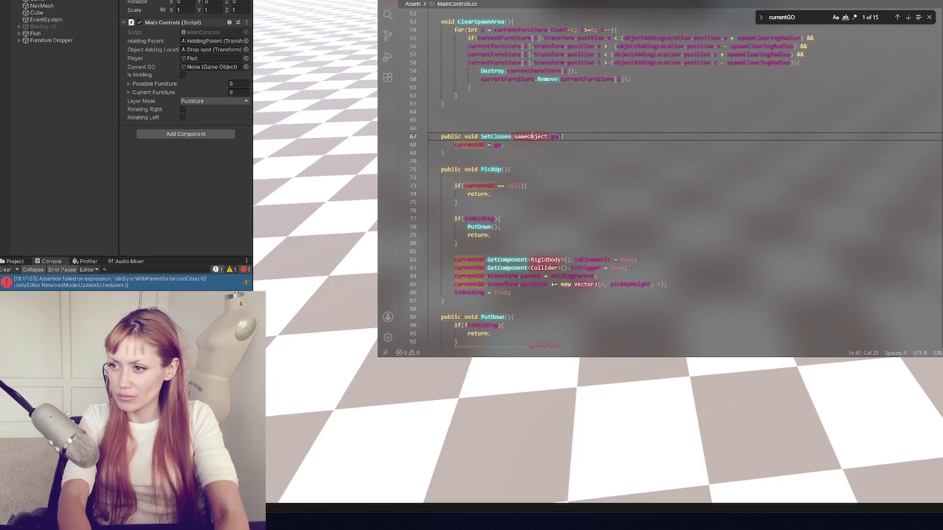
pyautogui.write('GO')
# Step: Change the SetClosestGO body to assign closestGO = go
pyautogui.doubleClick(468, 144)
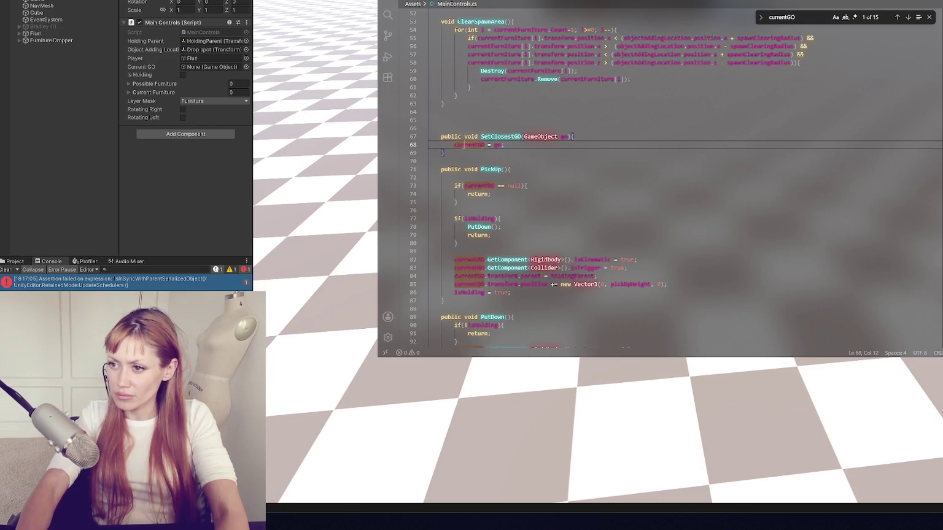
pyautogui.write('closestGO')
pyautogui.scroll(-3, 660, 184)
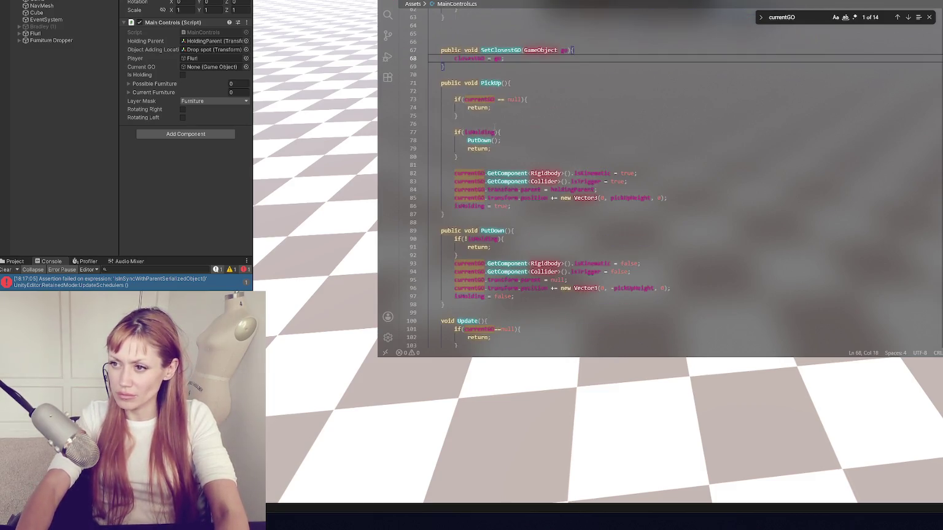
pyautogui.click(545, 80)
pyautogui.press('Up')
pyautogui.click(551, 83)
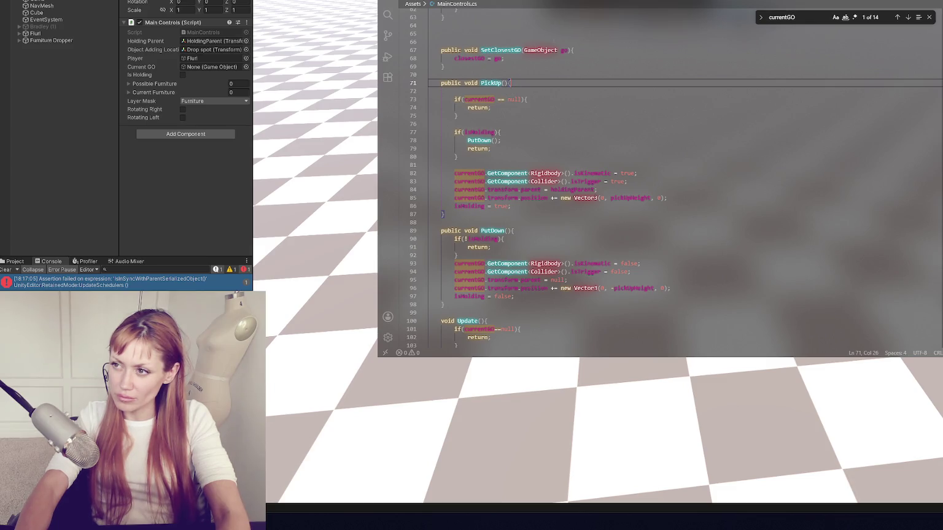
# Step: Uncomment OnTriggerExit in PickUpChecker.cs and change currentGO on line 13 to closestGO
pyautogui.click(619, 2)
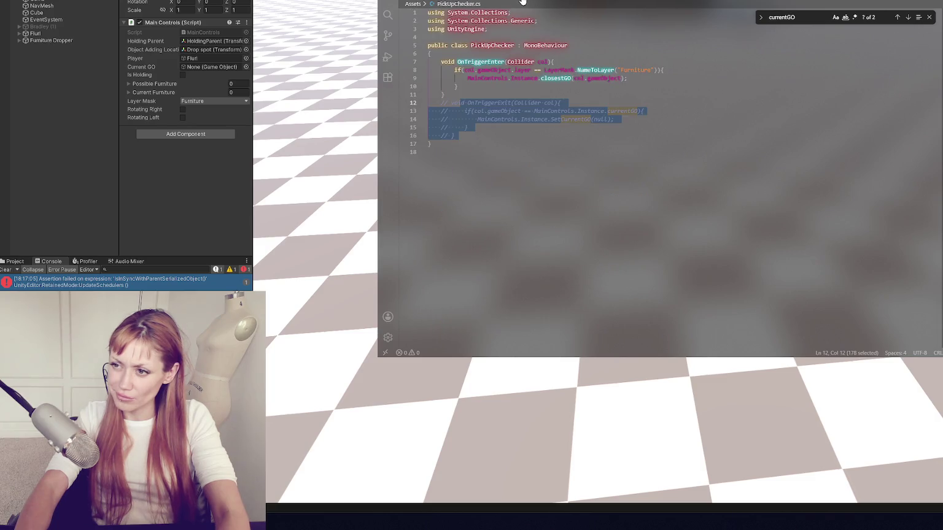
pyautogui.hotkey('ctrl', '/')
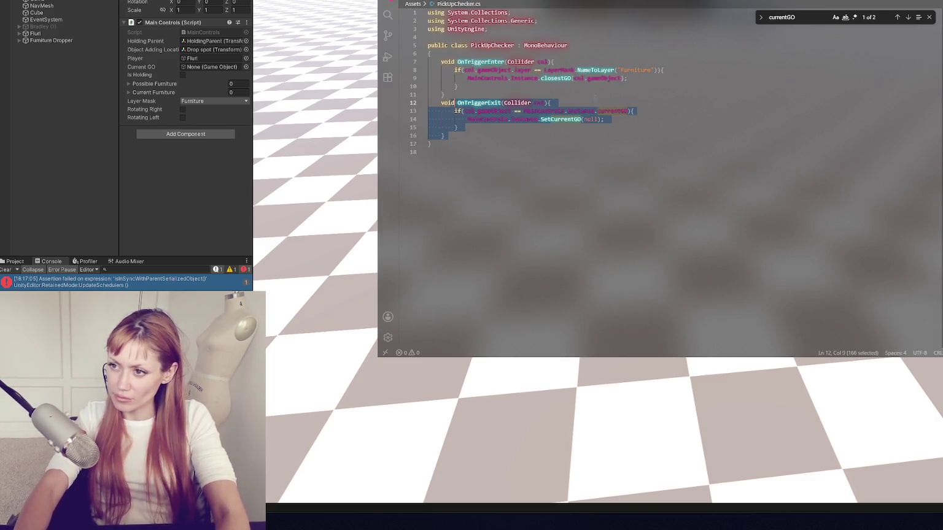
pyautogui.press('Up')
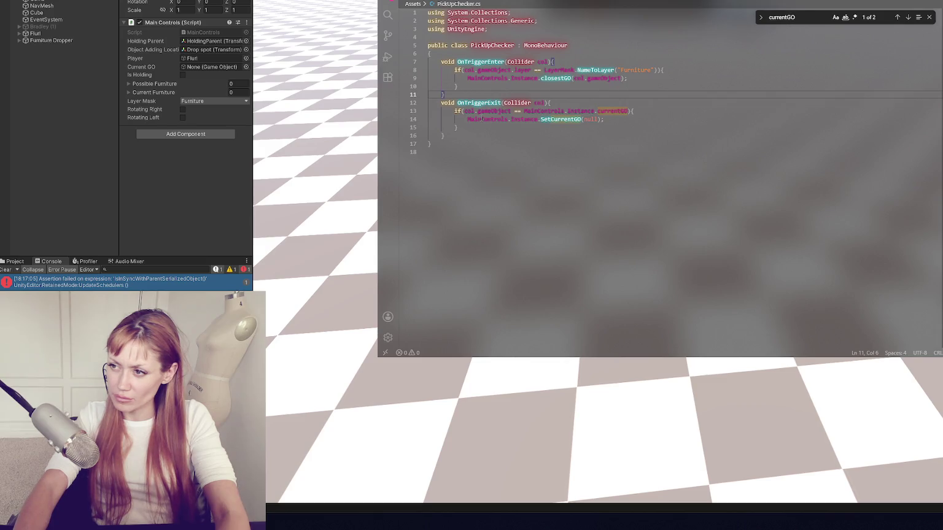
pyautogui.doubleClick(614, 111)
pyautogui.write('closestGO')
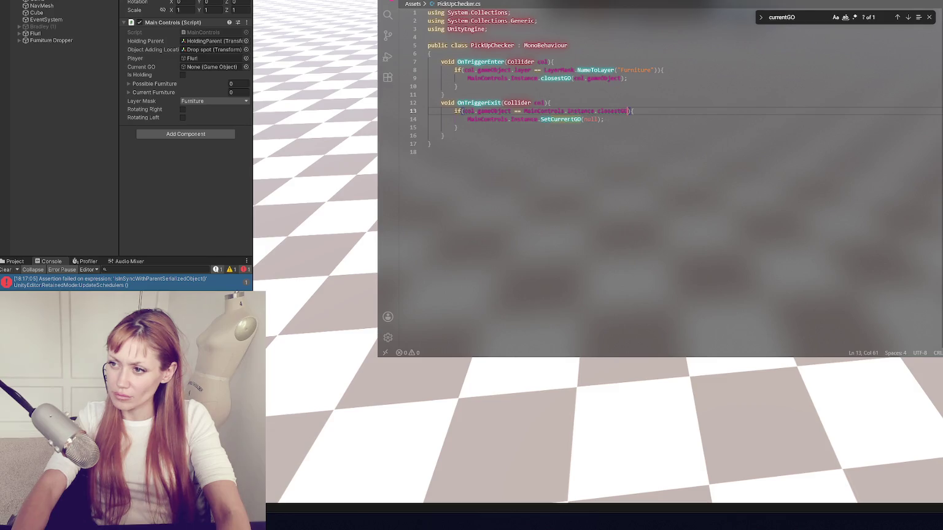
# Step: Change the calls on lines 9 and 14 of PickUpChecker.cs to SetClosestGO
pyautogui.doubleClick(562, 78)
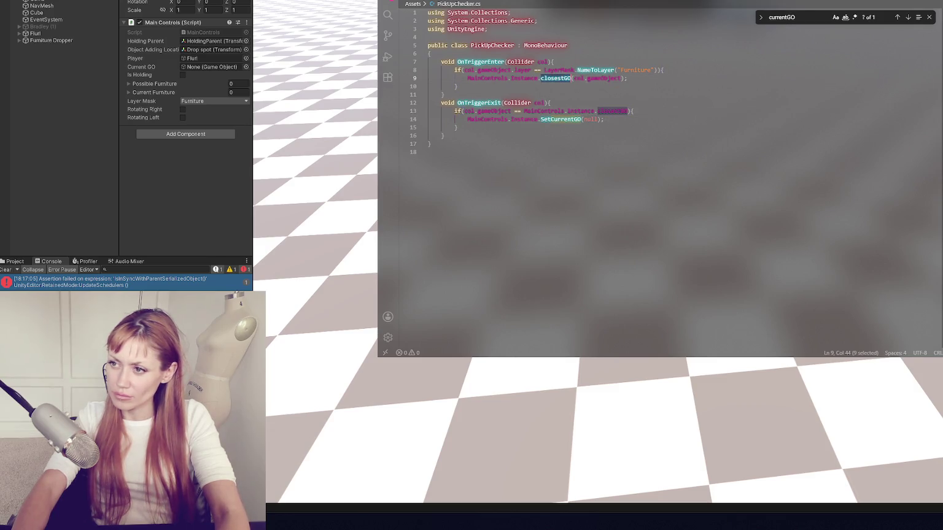
pyautogui.write('SetCloses')
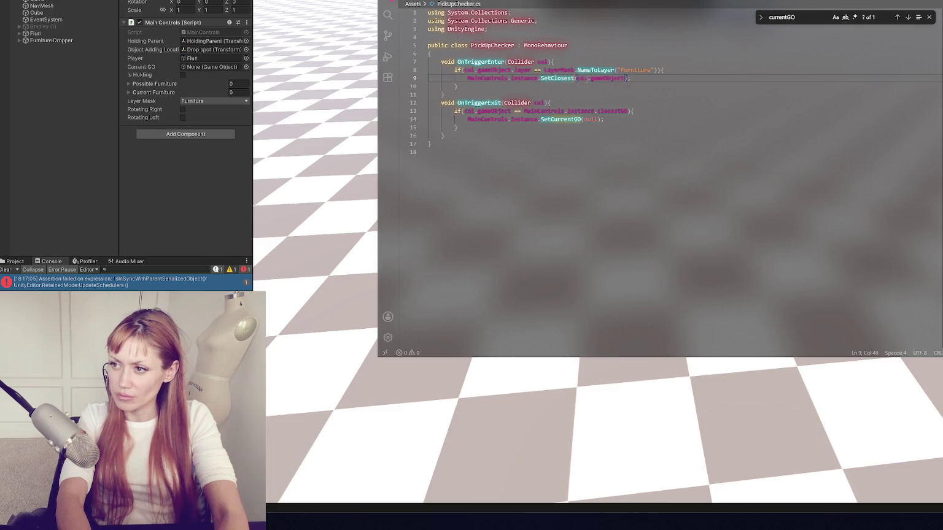
pyautogui.write('tGO')
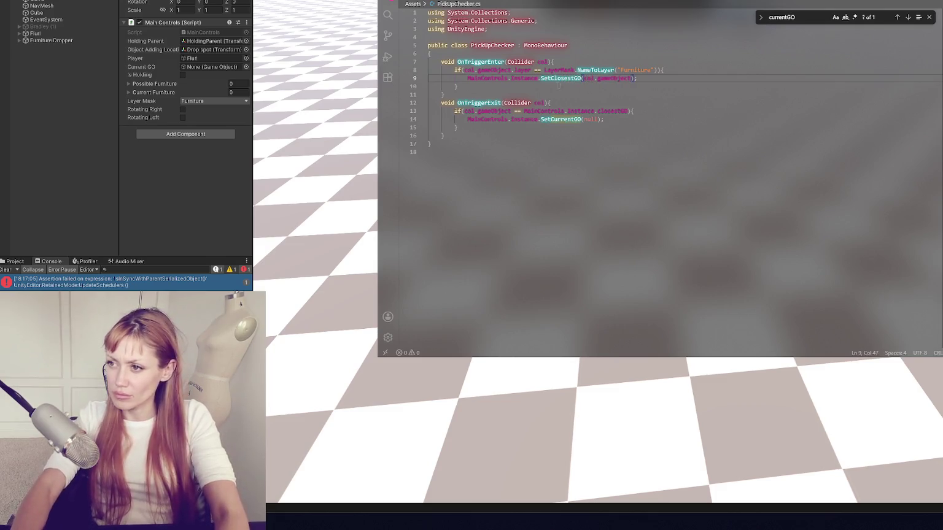
pyautogui.doubleClick(561, 78)
pyautogui.hotkey('ctrl', 'c')
pyautogui.doubleClick(560, 119)
pyautogui.hotkey('ctrl', 'v')
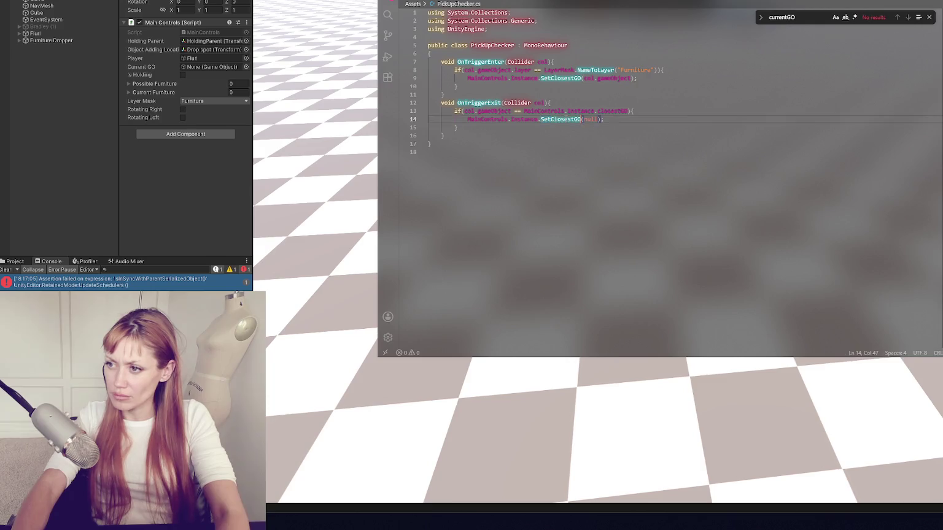
pyautogui.doubleClick(612, 111)
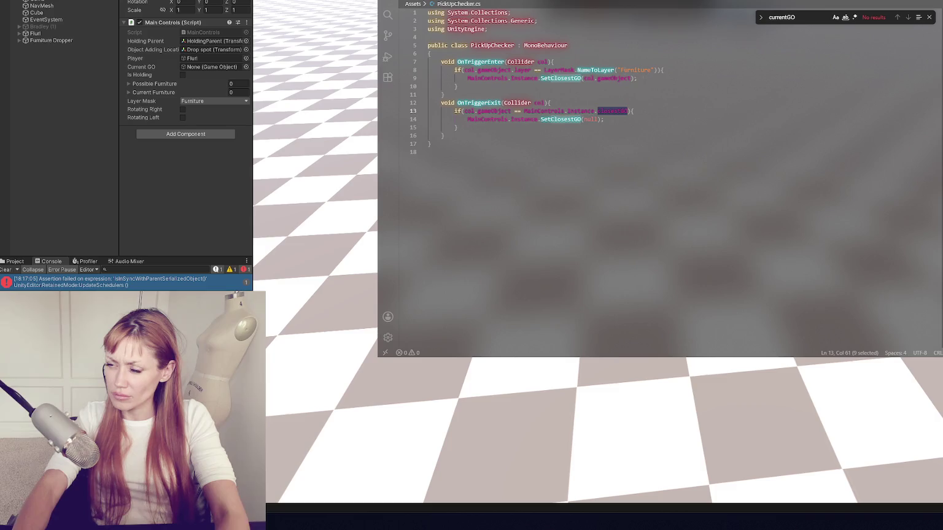
pyautogui.hotkey('ctrl', 'Tab')
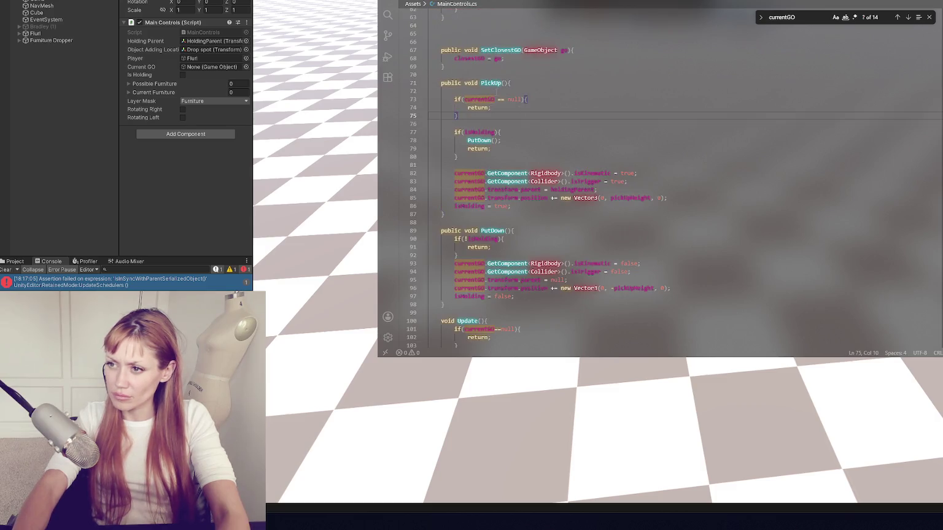
# Step: Replace PickUp's currentGO null check with 'if(closestGO == null){ return; }'
pyautogui.hotkey('shift', 'Up')
pyautogui.hotkey('shift', 'Up')
pyautogui.hotkey('shift', 'Up')
pyautogui.press('BackSpace')
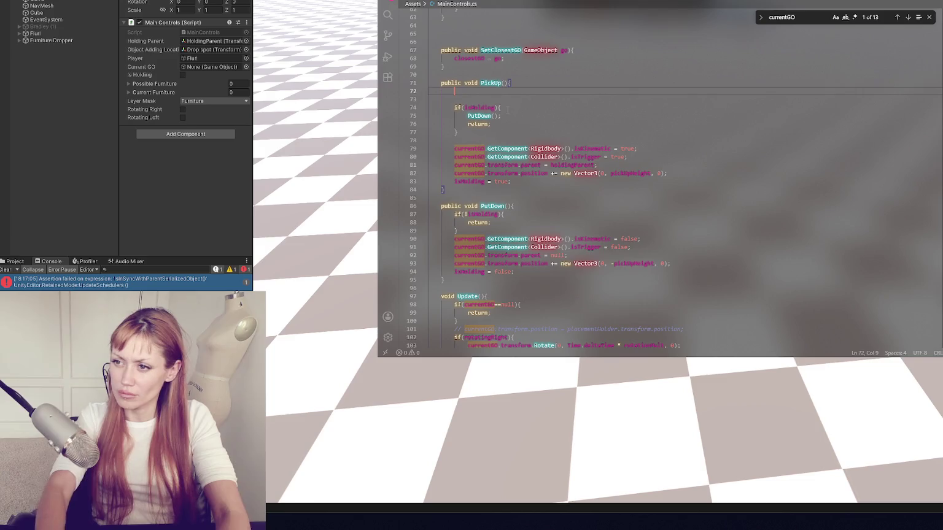
pyautogui.click(517, 126)
pyautogui.click(513, 132)
pyautogui.press('Return')
pyautogui.press('Return')
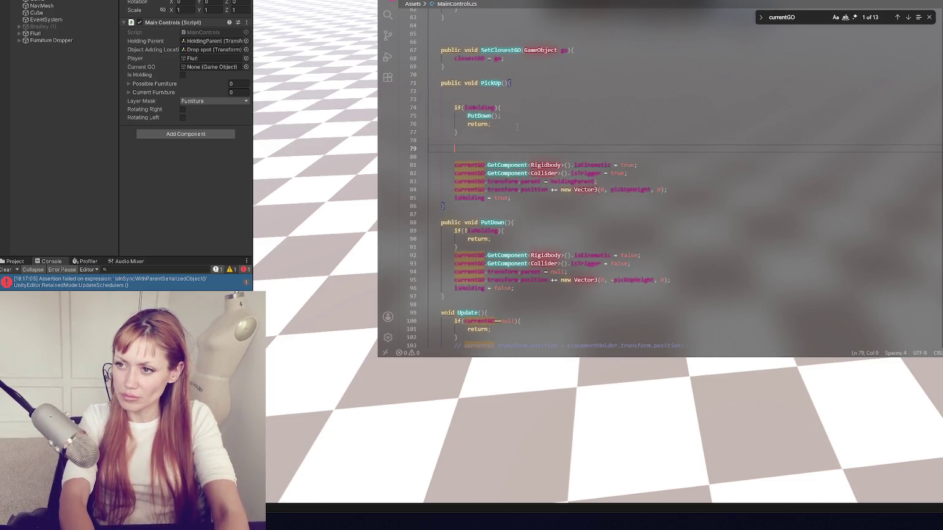
pyautogui.write('if(cu')
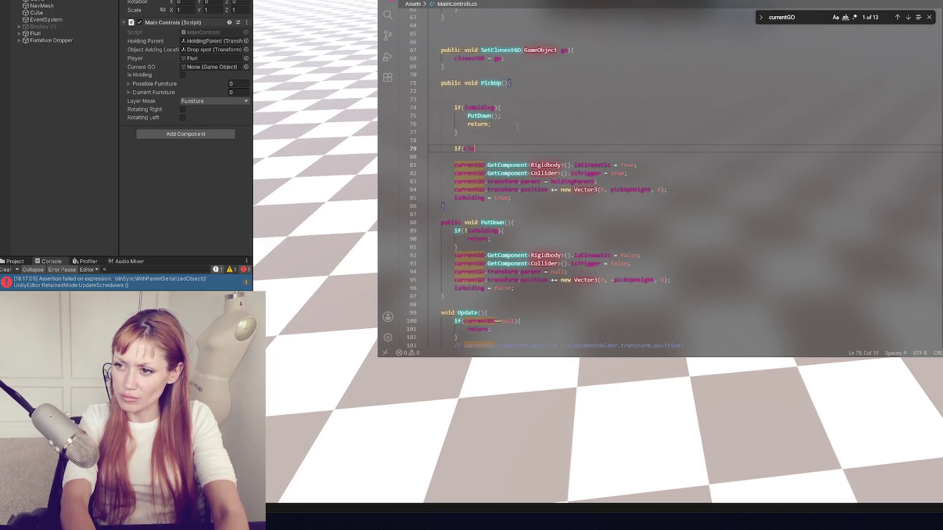
pyautogui.press('BackSpace')
pyautogui.write('losestGO!=')
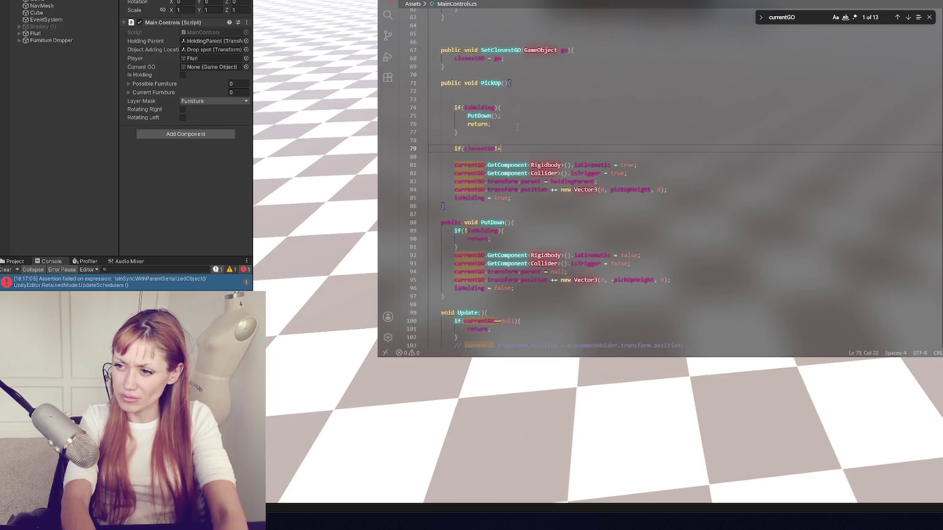
pyautogui.press('BackSpace')
pyautogui.press('BackSpace')
pyautogui.write('== null){')
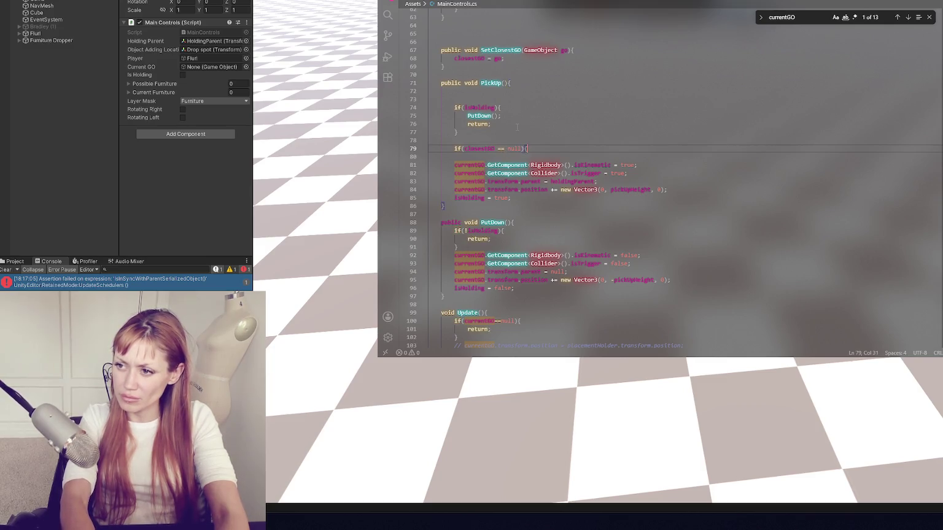
pyautogui.press('Return')
pyautogui.press('Return')
pyautogui.write('return;')
pyautogui.press('Return')
pyautogui.write('}')
# Step: Add 'currentGO = closestGO;' after the new closestGO check in PickUp
pyautogui.press('Return')
pyautogui.press('Return')
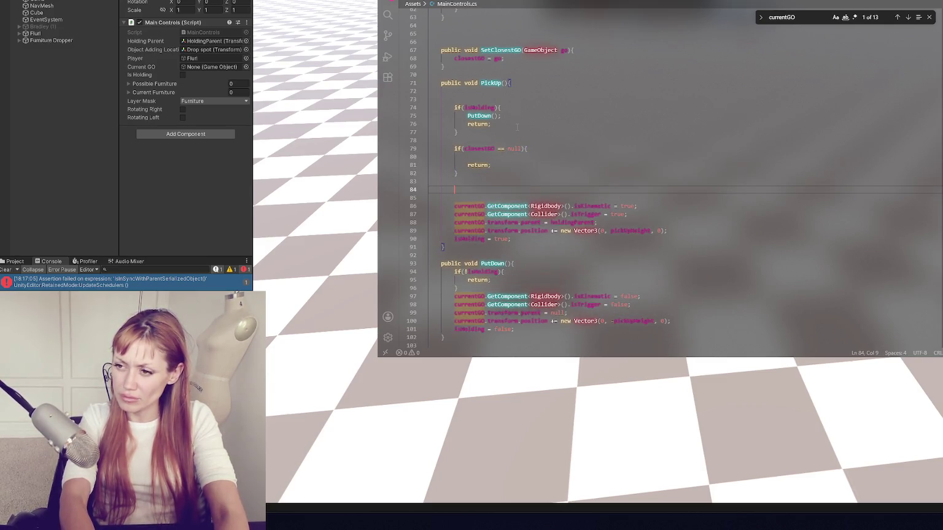
pyautogui.write('closes')
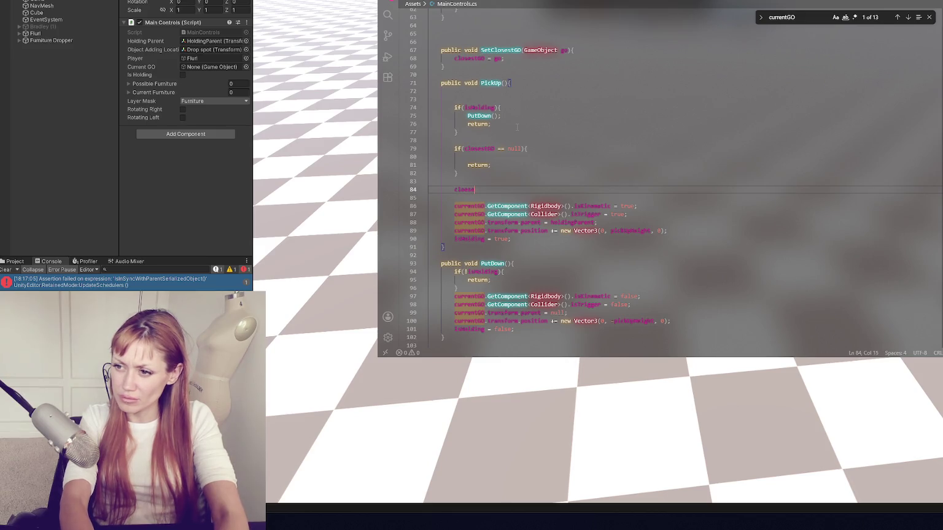
pyautogui.press('BackSpace')
pyautogui.press('BackSpace')
pyautogui.press('BackSpace')
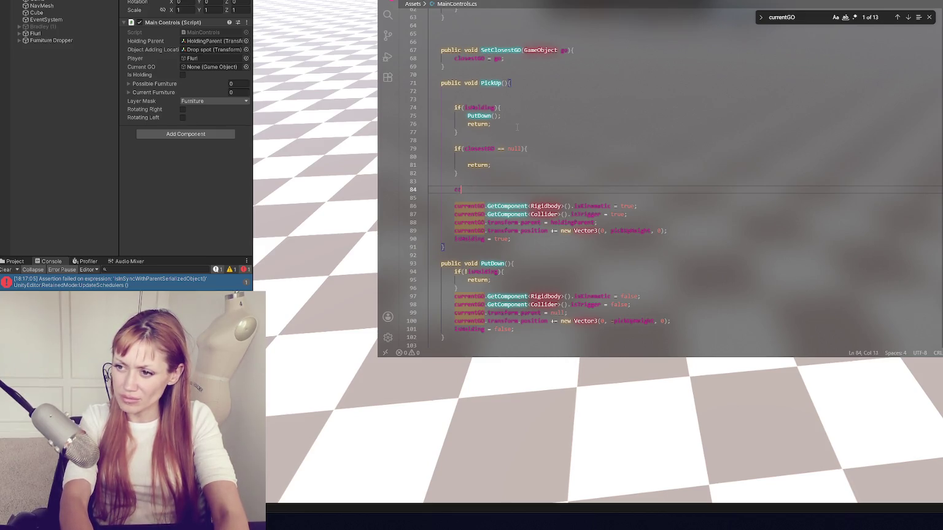
pyautogui.press('BackSpace')
pyautogui.write('urrentGO')
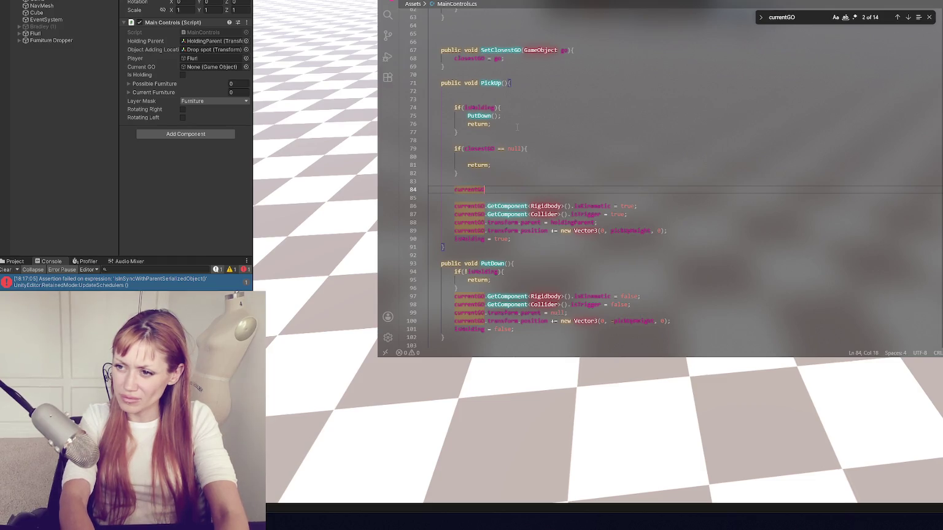
pyautogui.write(' = clos')
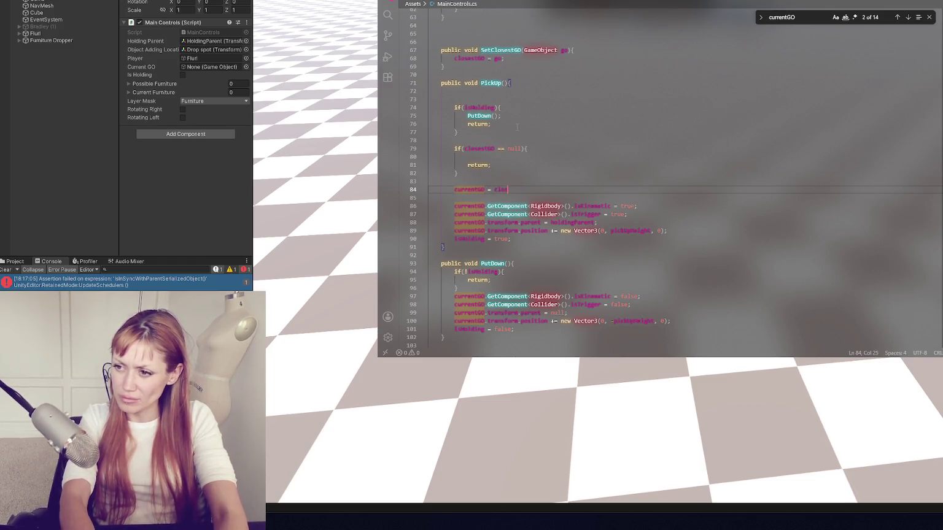
pyautogui.write('estGO;')
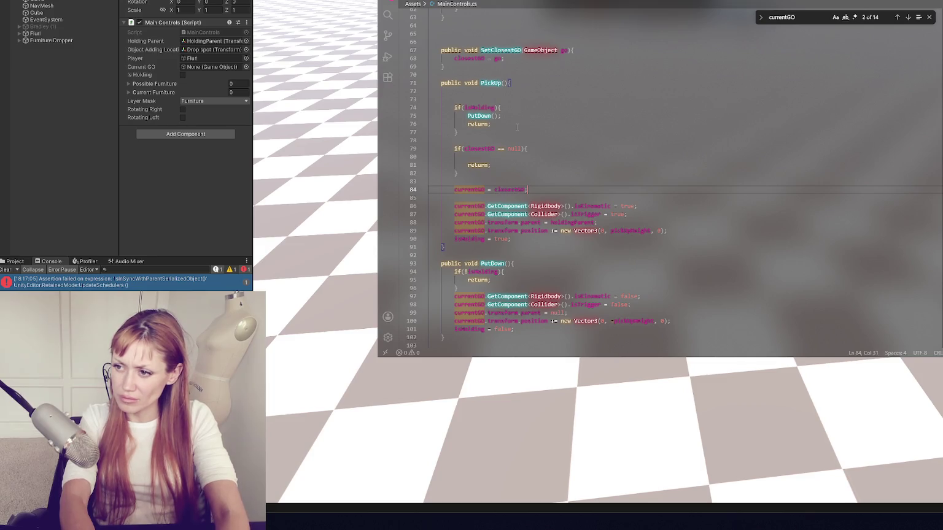
pyautogui.scroll(-2, 526, 137)
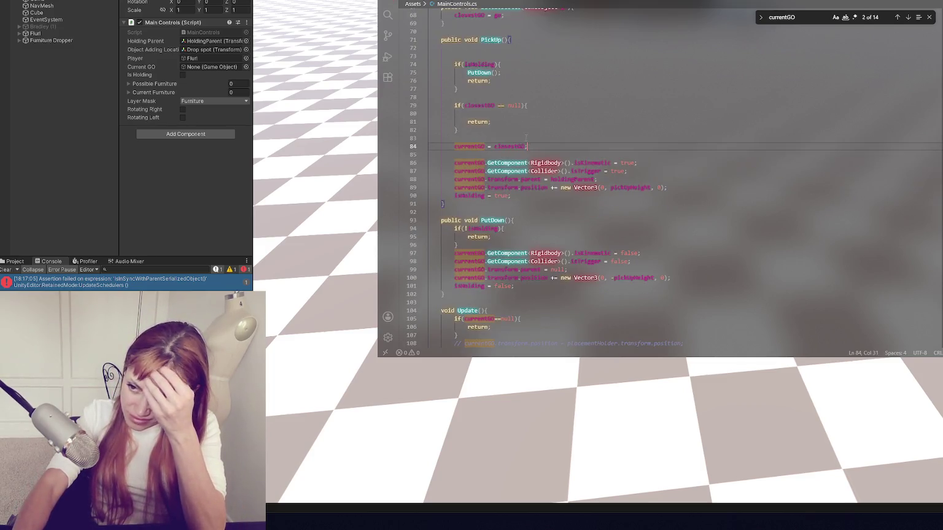
# Step: Add 'currentGO = null;' after 'isHolding = false;' in PutDown
pyautogui.doubleClick(470, 162)
pyautogui.click(532, 286)
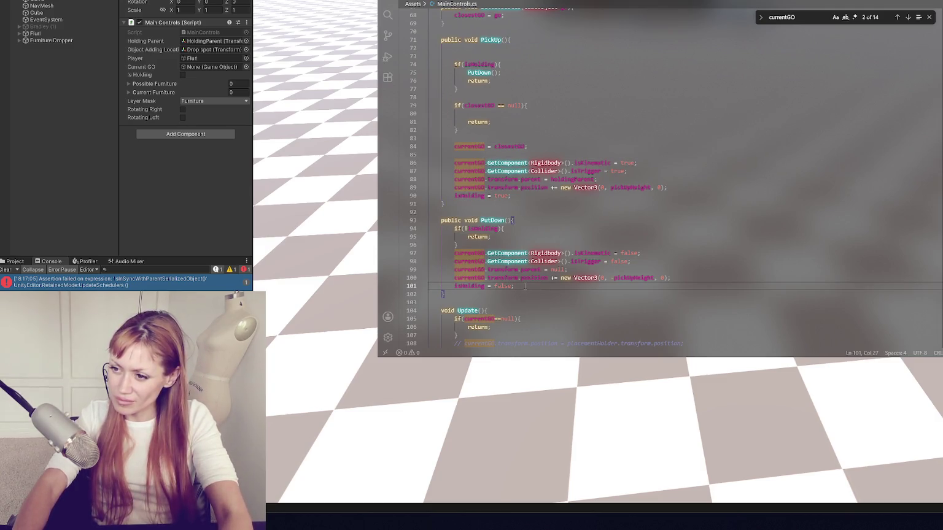
pyautogui.press('Return')
pyautogui.write('currentGO')
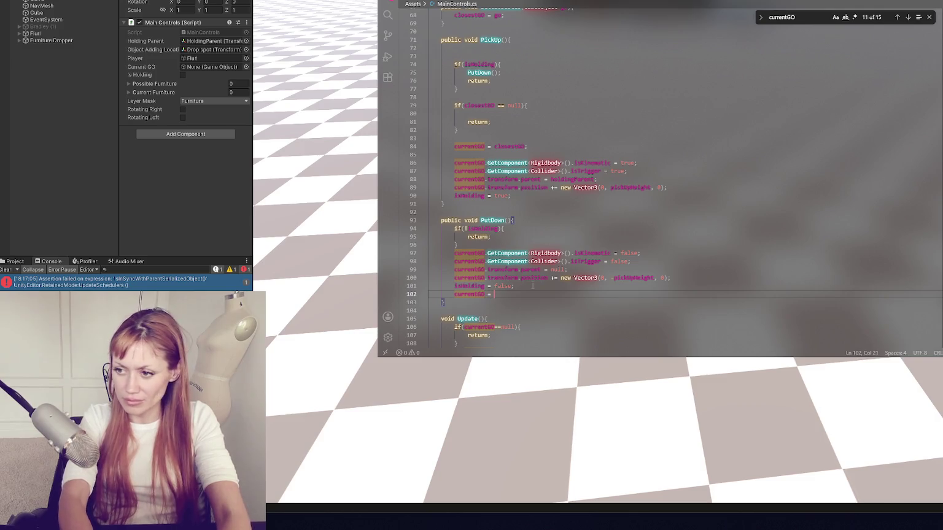
pyautogui.write(' = null;')
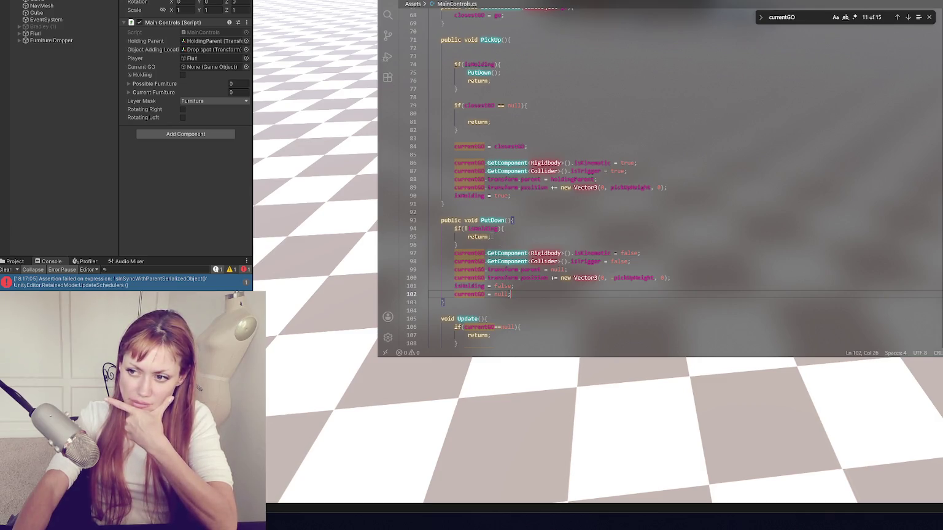
# Step: Change the PutDown check to 'if(!isHolding || currentGO==null)'
pyautogui.doubleClick(482, 228)
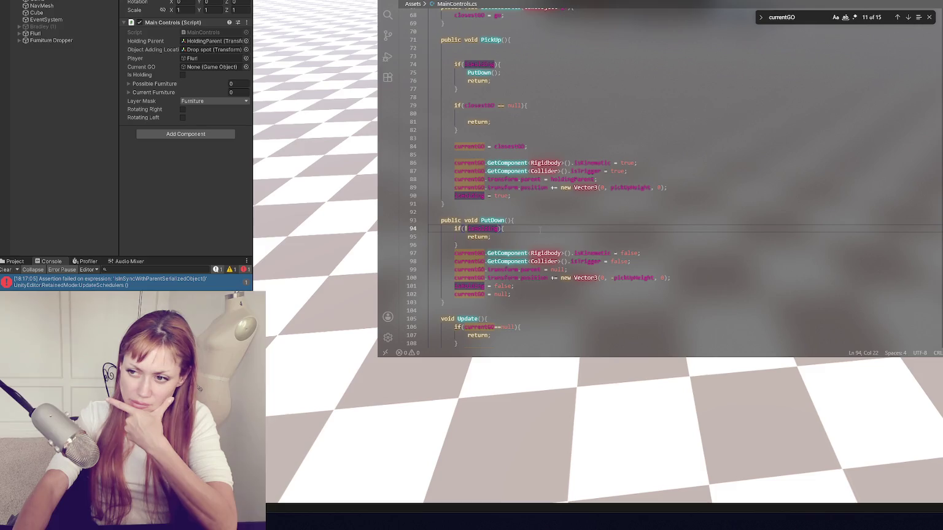
pyautogui.write('|| ')
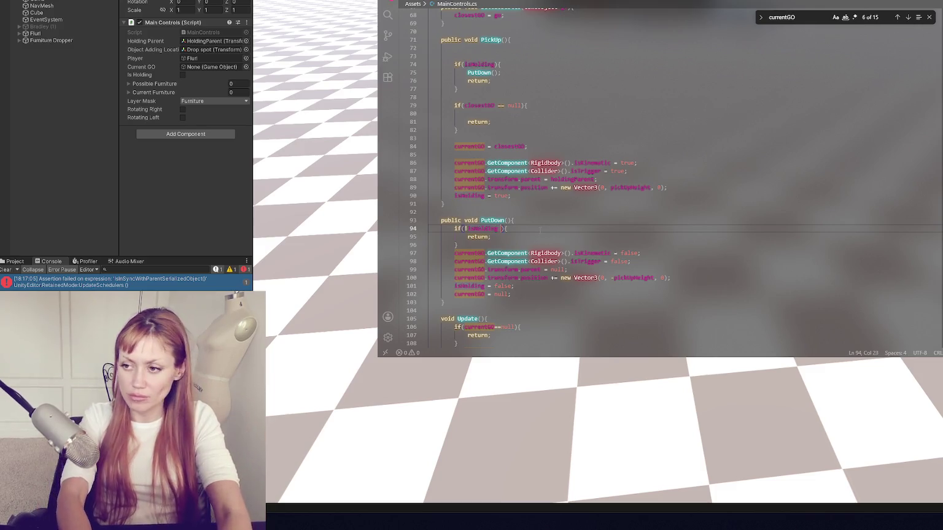
pyautogui.write('currentGO')
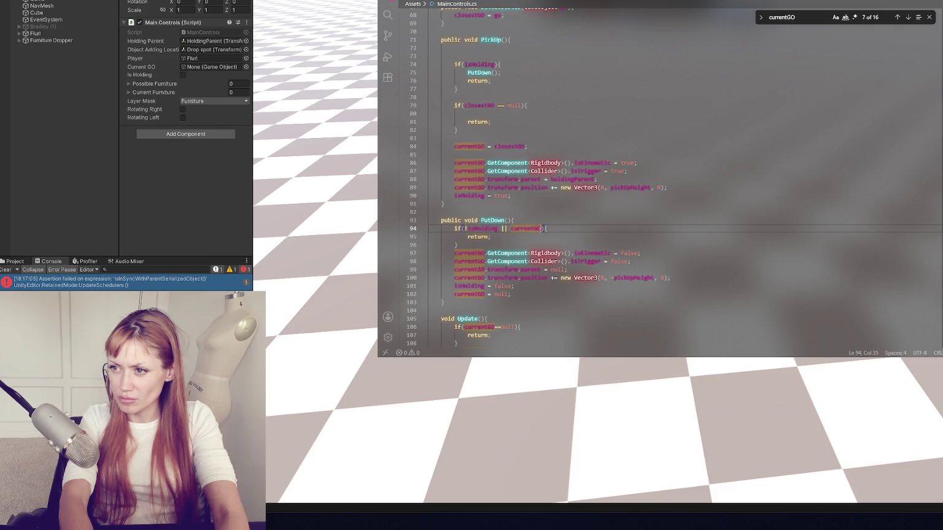
pyautogui.write('==')
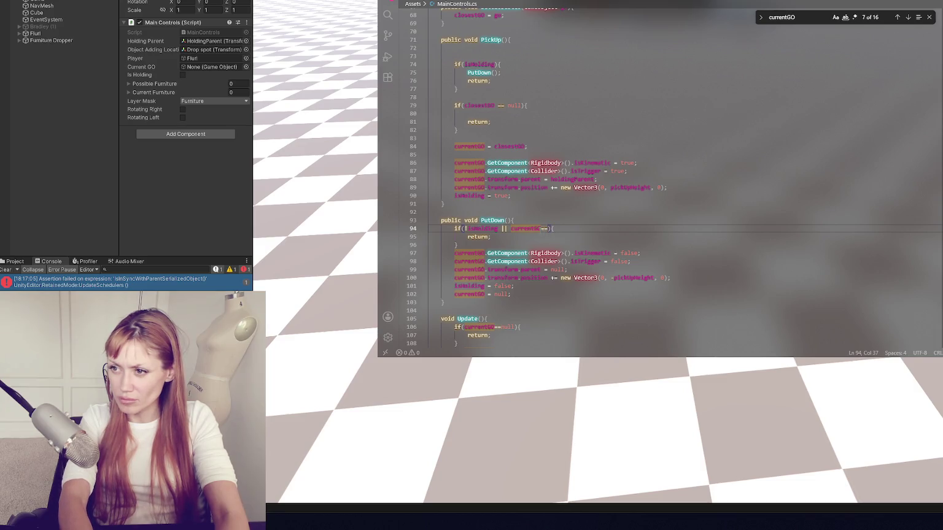
pyautogui.write('null')
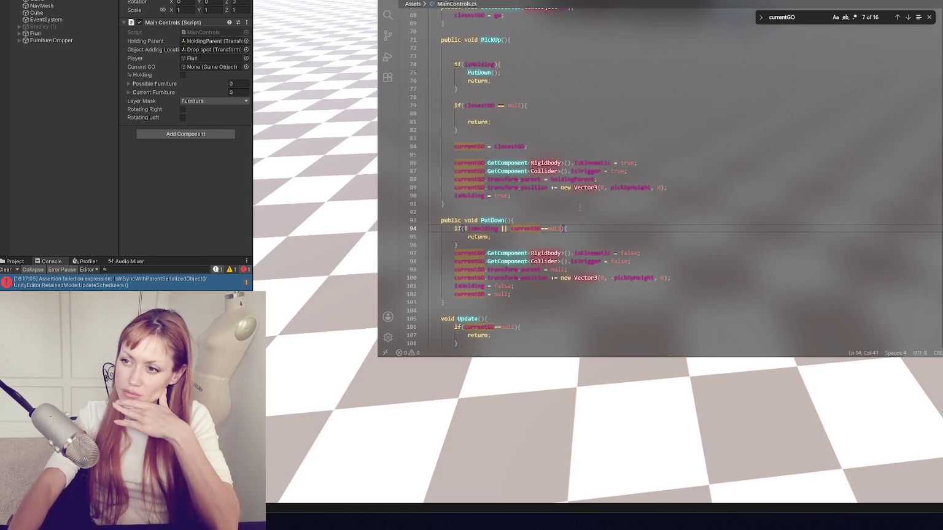
pyautogui.click(113, 219)
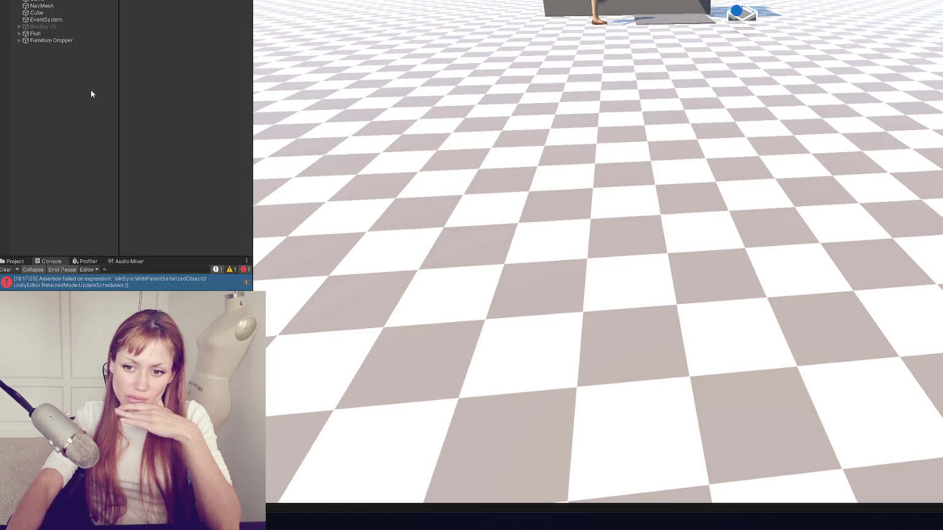
# Step: Clear the Console and play the scene, pressing the red button to spawn green couches
pyautogui.click(4, 270)
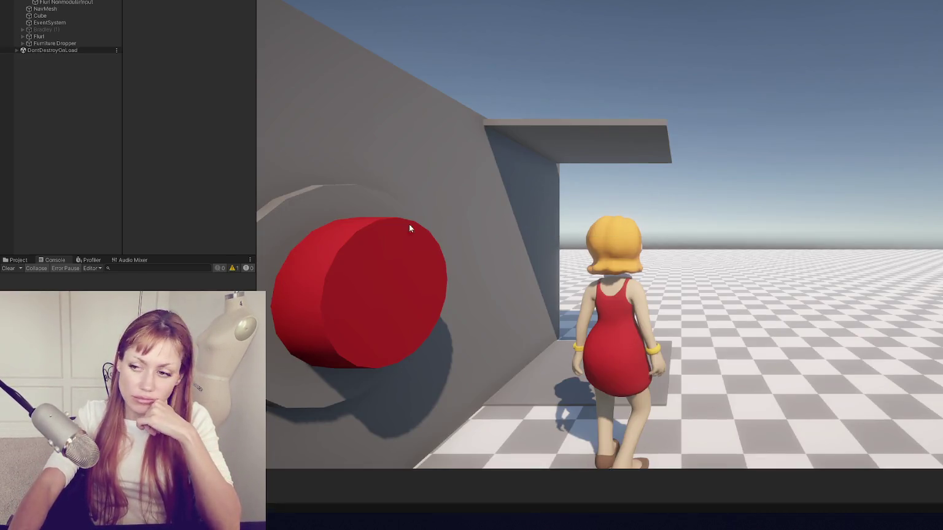
pyautogui.click(409, 228)
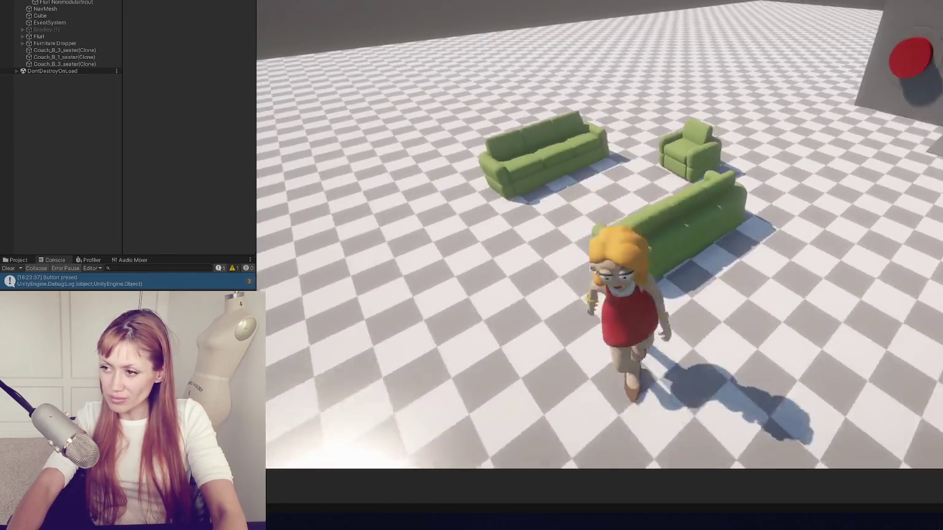
pyautogui.hotkey('ctrl', 'p')
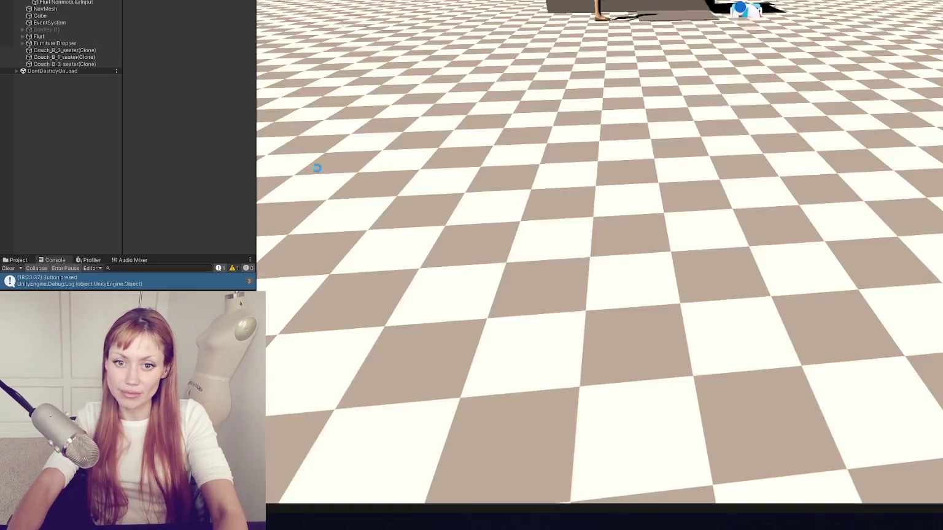
# Step: Enlarge the Project panel and browse the Scenes, Samples, TextMesh Pro and TutorialInfo folders
pyautogui.click(17, 260)
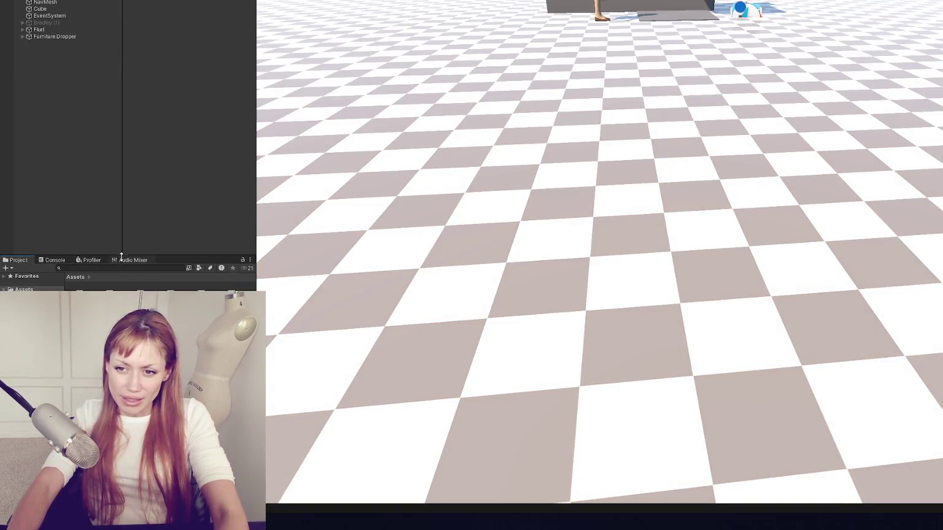
pyautogui.moveTo(122, 256); pyautogui.dragTo(134, 106)
pyautogui.click(11, 196)
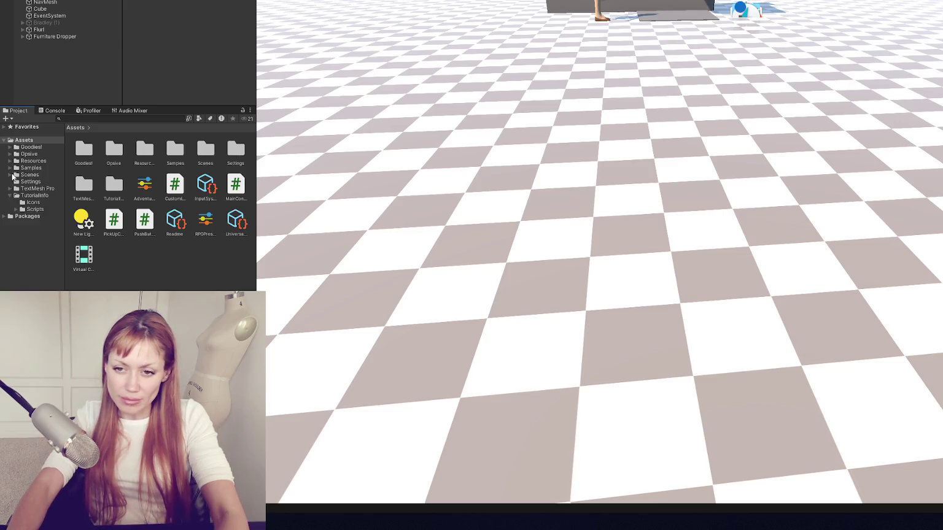
pyautogui.click(10, 175)
pyautogui.click(10, 175)
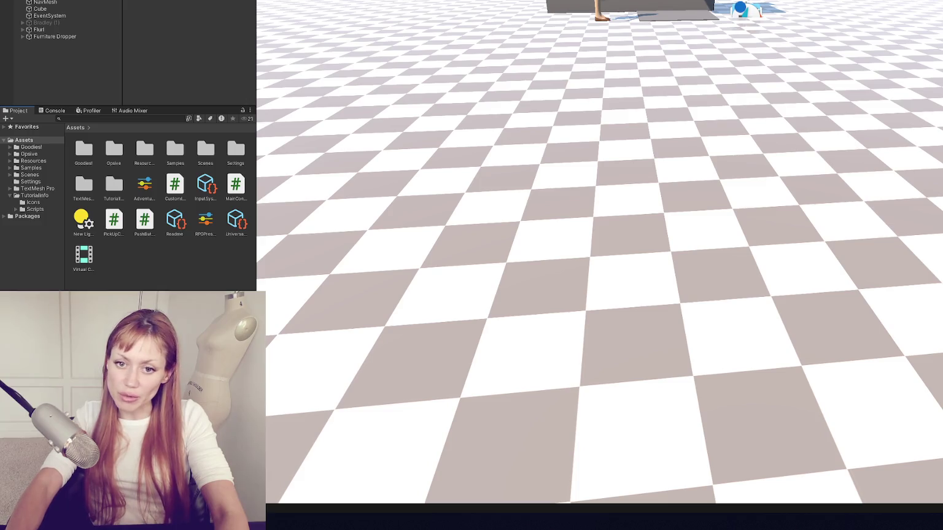
pyautogui.click(10, 195)
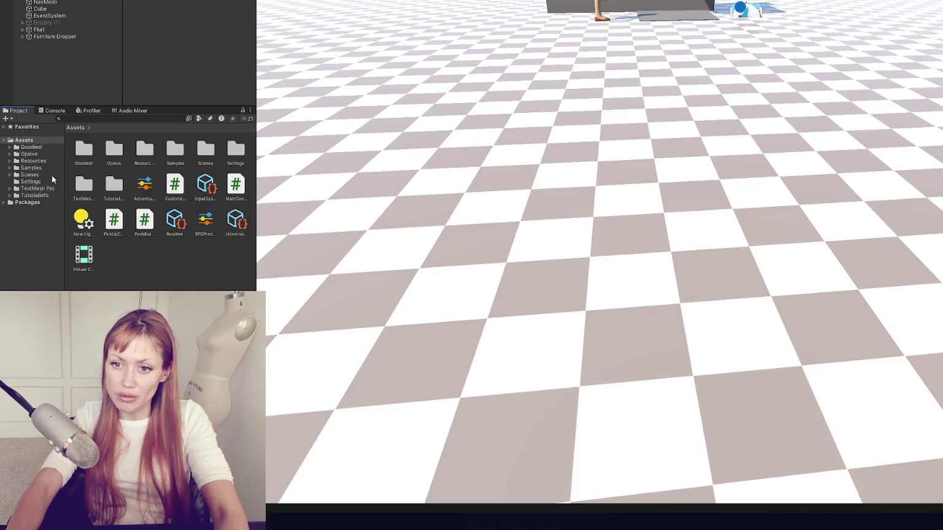
pyautogui.click(51, 175)
pyautogui.click(31, 168)
pyautogui.moveTo(256, 171)
pyautogui.mouseDown()
pyautogui.moveTo(208, 172)
pyautogui.moveTo(260, 172)
pyautogui.mouseUp()
pyautogui.click(30, 175)
pyautogui.click(10, 175)
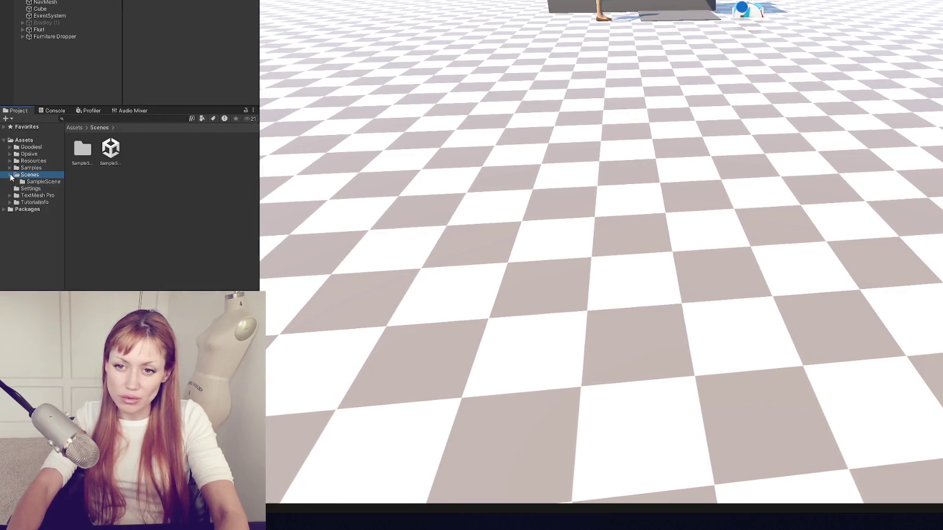
pyautogui.click(38, 182)
pyautogui.click(10, 175)
pyautogui.click(24, 168)
pyautogui.click(11, 168)
pyautogui.click(10, 168)
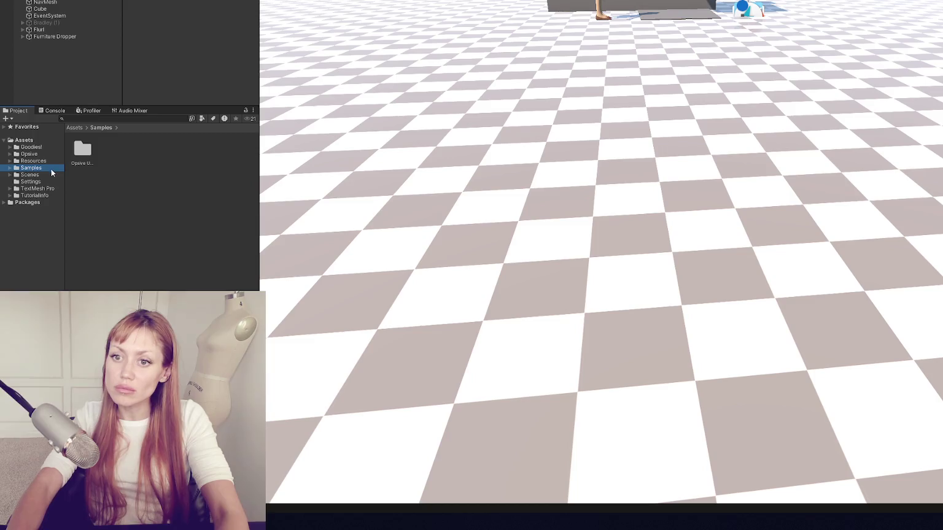
pyautogui.click(48, 189)
pyautogui.click(38, 195)
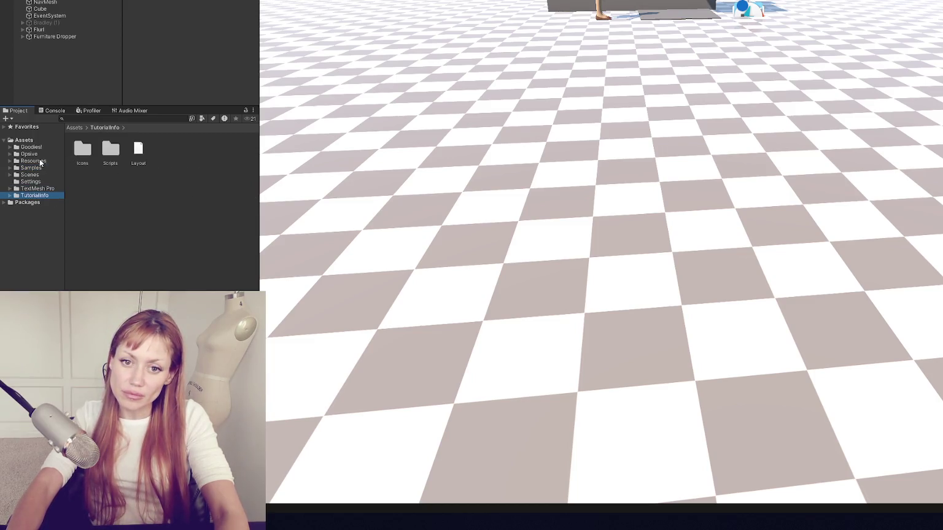
# Step: Look through the Opsive, Goodies! and Resources/Furniture folders, ending in Goodies!/Prefabs
pyautogui.click(33, 155)
pyautogui.click(43, 148)
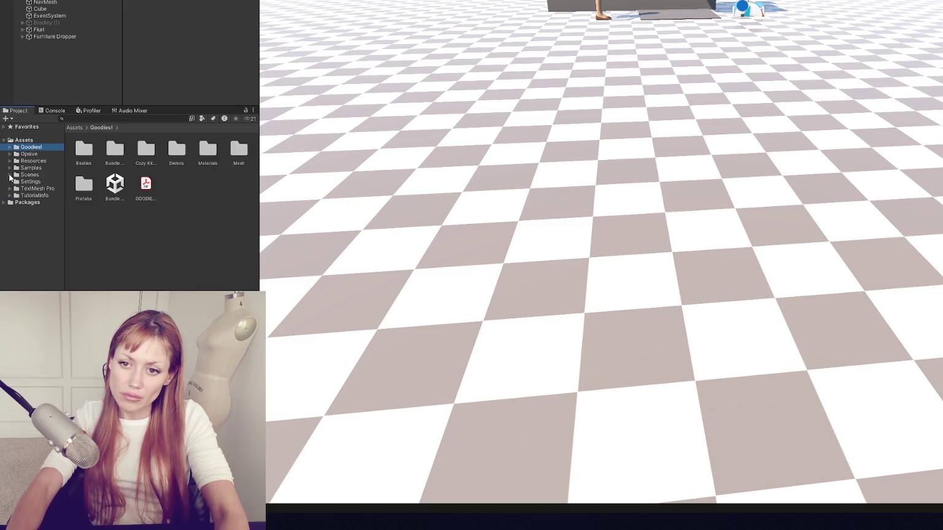
pyautogui.click(10, 160)
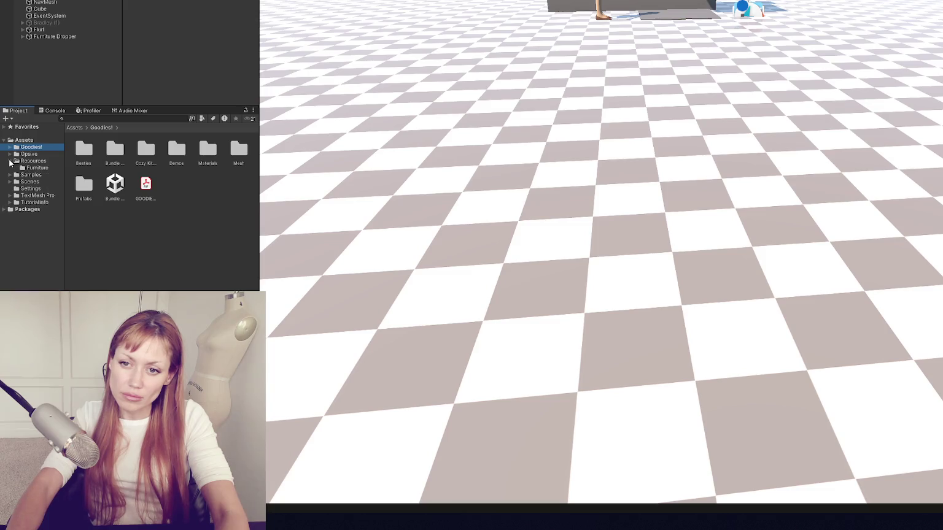
pyautogui.click(30, 169)
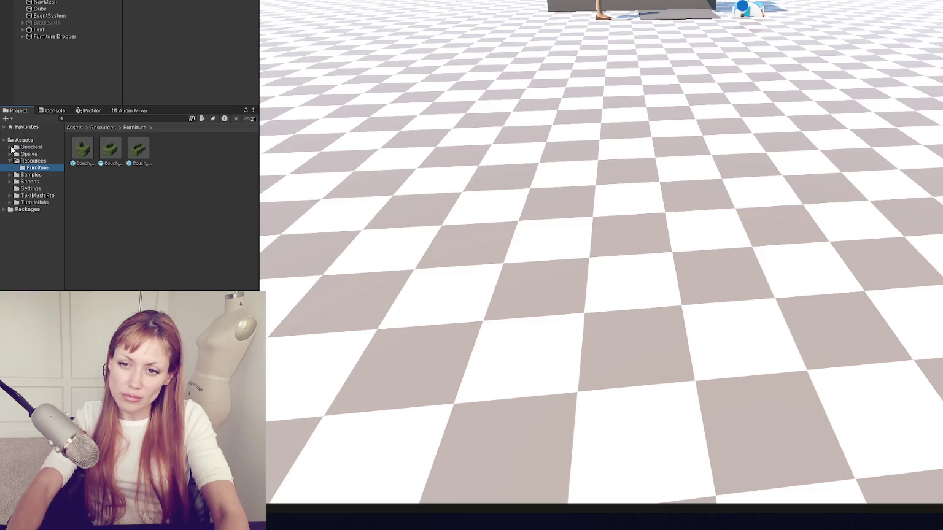
pyautogui.click(11, 148)
pyautogui.click(36, 195)
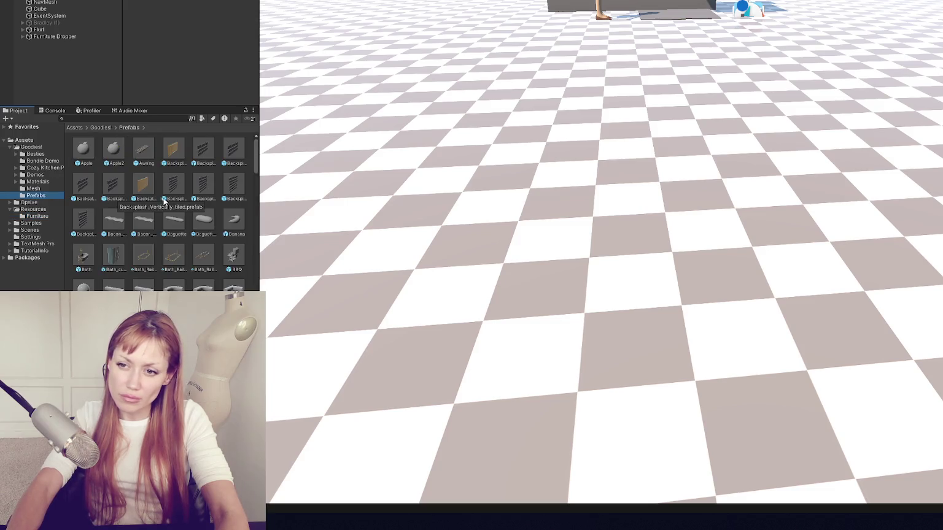
# Step: Move the Bath, BBQ, Bed, Bed2, Bidet and one more prefab into Resources/Furniture
pyautogui.scroll(-2, 173, 202)
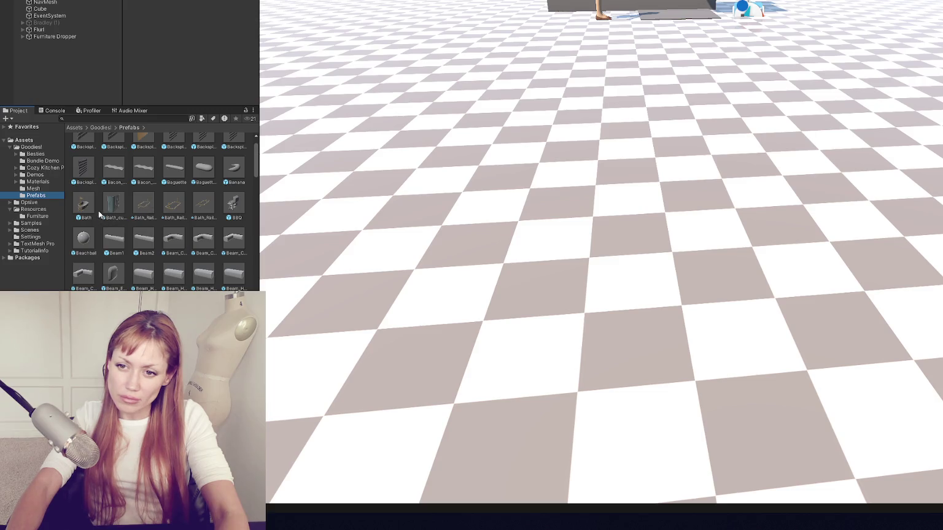
pyautogui.moveTo(87, 204); pyautogui.dragTo(40, 218)
pyautogui.moveTo(197, 209); pyautogui.dragTo(37, 218)
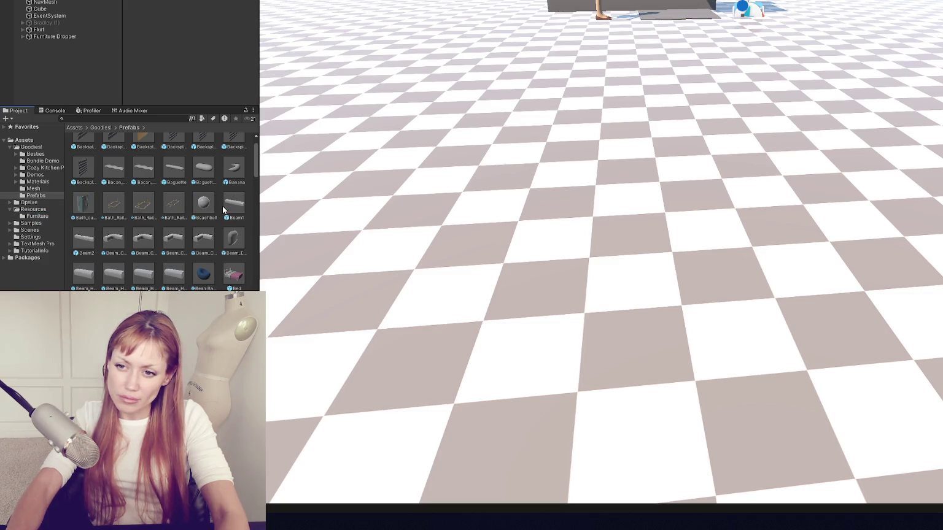
pyautogui.moveTo(234, 275); pyautogui.dragTo(52, 220)
pyautogui.scroll(-2, 235, 233)
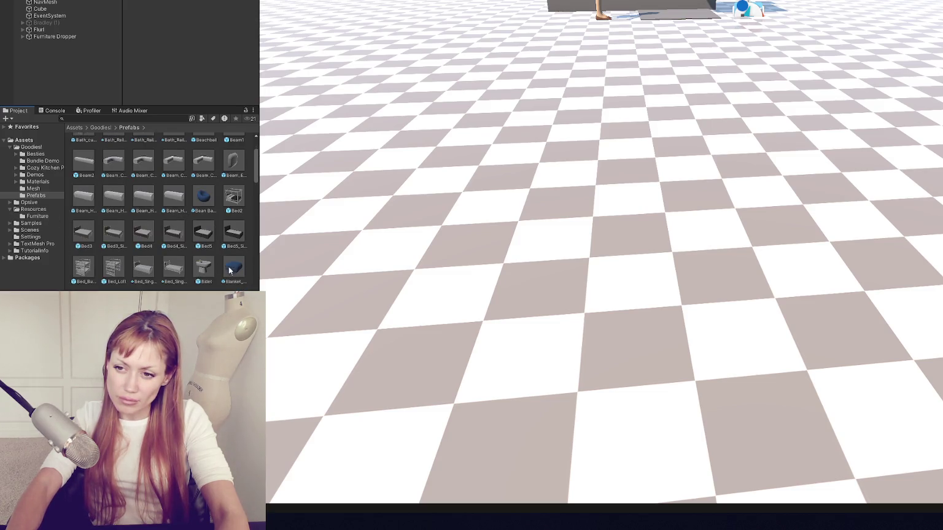
pyautogui.moveTo(236, 204); pyautogui.dragTo(38, 216)
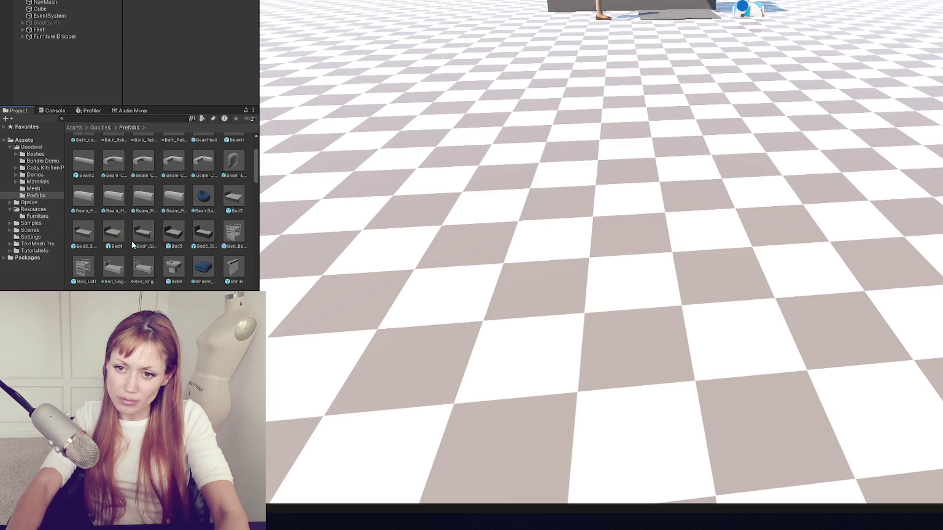
pyautogui.moveTo(177, 268); pyautogui.dragTo(38, 216)
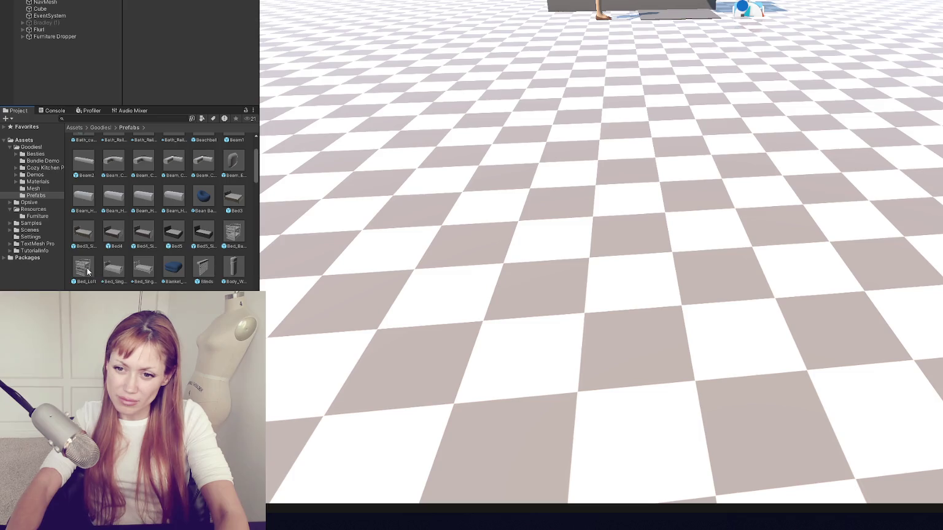
pyautogui.moveTo(237, 241)
pyautogui.mouseDown()
pyautogui.moveTo(168, 219)
pyautogui.moveTo(38, 216)
pyautogui.mouseUp()
pyautogui.scroll(-2, 169, 235)
pyautogui.scroll(-2, 169, 234)
# Step: Open the Bed_Loft prefab and apply the Materials/Fabric Pink Red material to its mattress
pyautogui.click(234, 158)
pyautogui.doubleClick(234, 157)
pyautogui.moveTo(442, 148)
pyautogui.mouseDown()
pyautogui.moveTo(392, 134)
pyautogui.moveTo(376, 119)
pyautogui.moveTo(448, 131)
pyautogui.mouseUp()
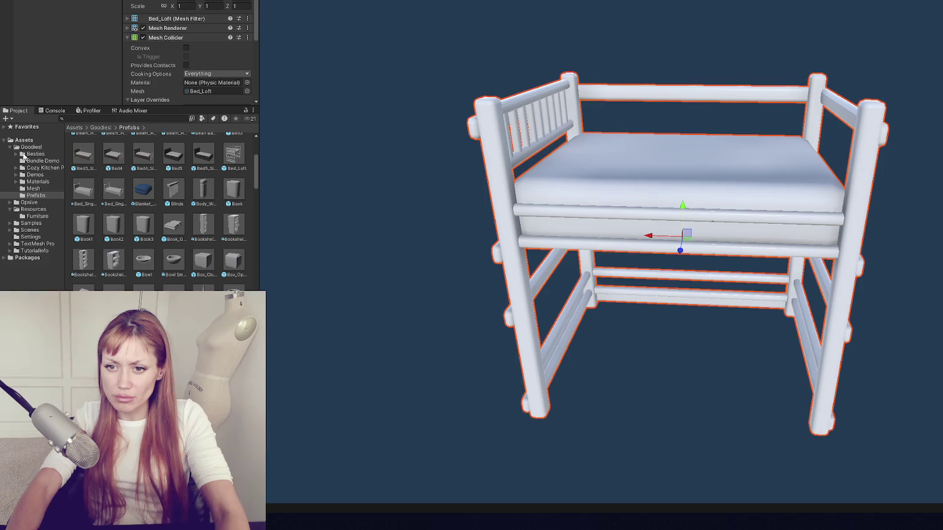
pyautogui.click(38, 182)
pyautogui.click(16, 182)
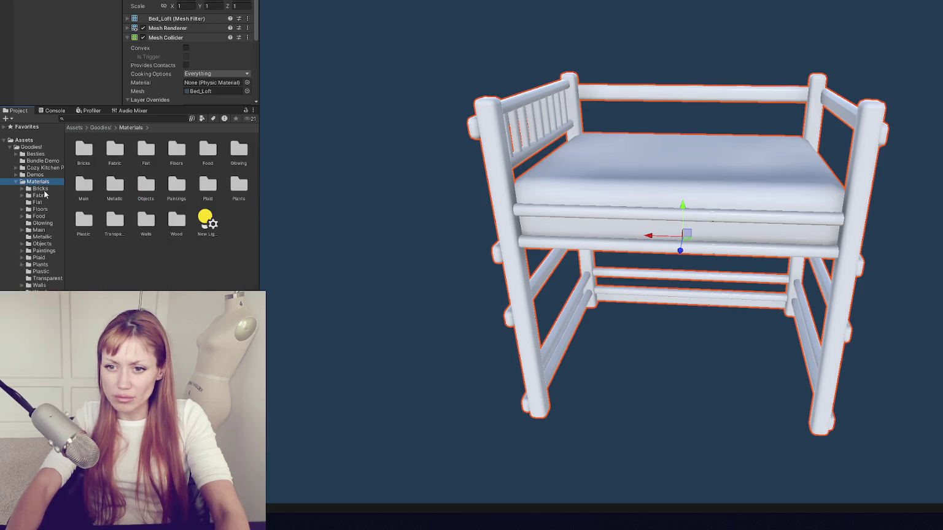
pyautogui.click(41, 195)
pyautogui.moveTo(146, 219); pyautogui.dragTo(651, 190)
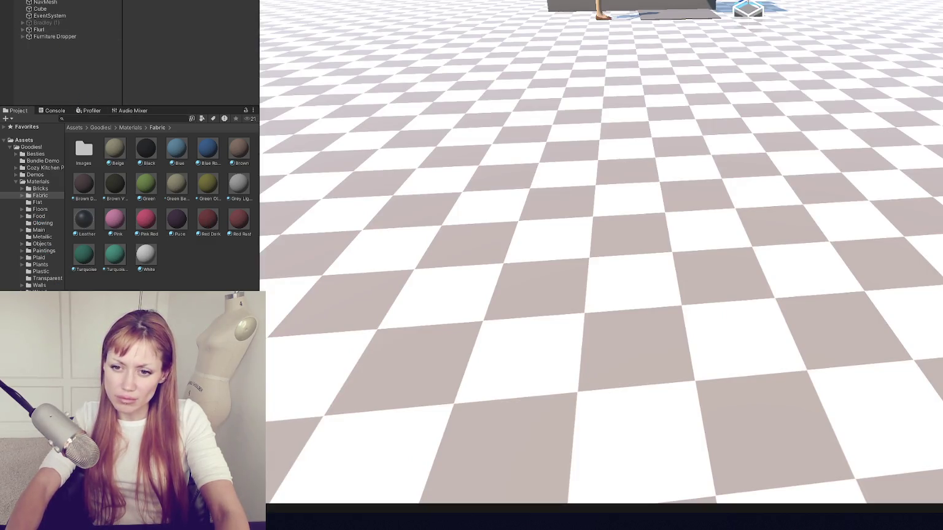
pyautogui.scroll(-10, 176, 252)
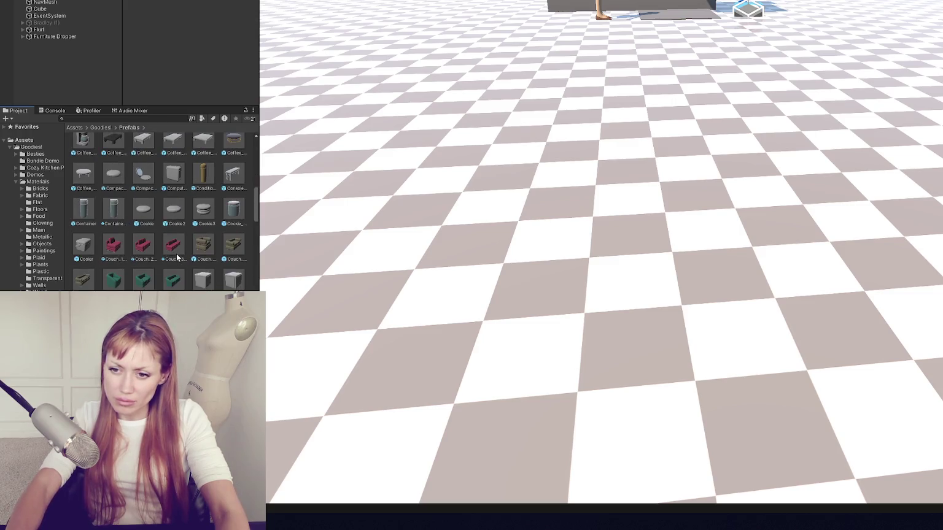
pyautogui.click(174, 245)
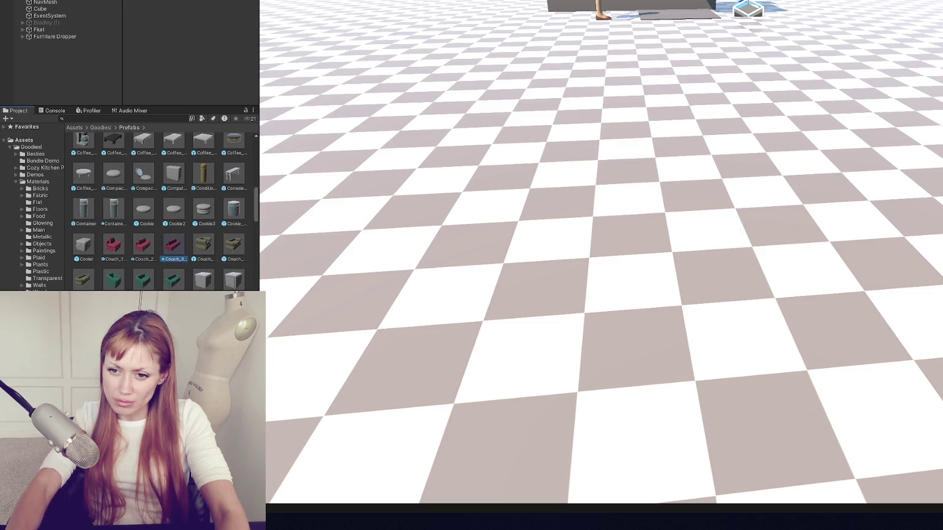
pyautogui.press('Delete')
pyautogui.press('Delete')
pyautogui.press('Delete')
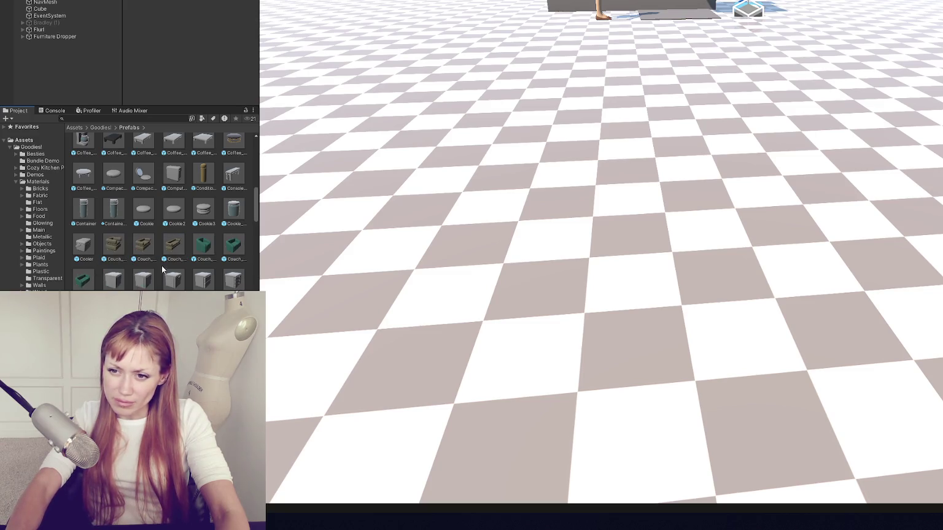
pyautogui.click(123, 246)
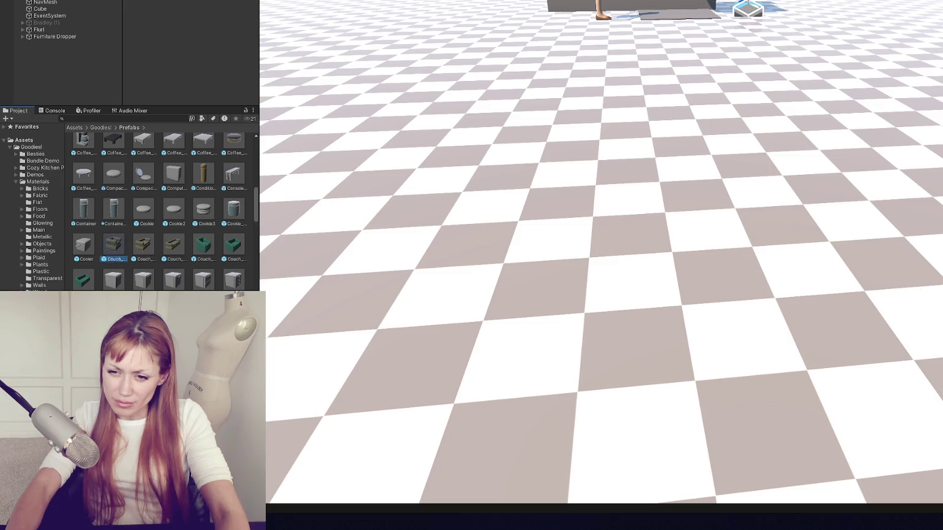
pyautogui.press('Delete')
pyautogui.press('Delete')
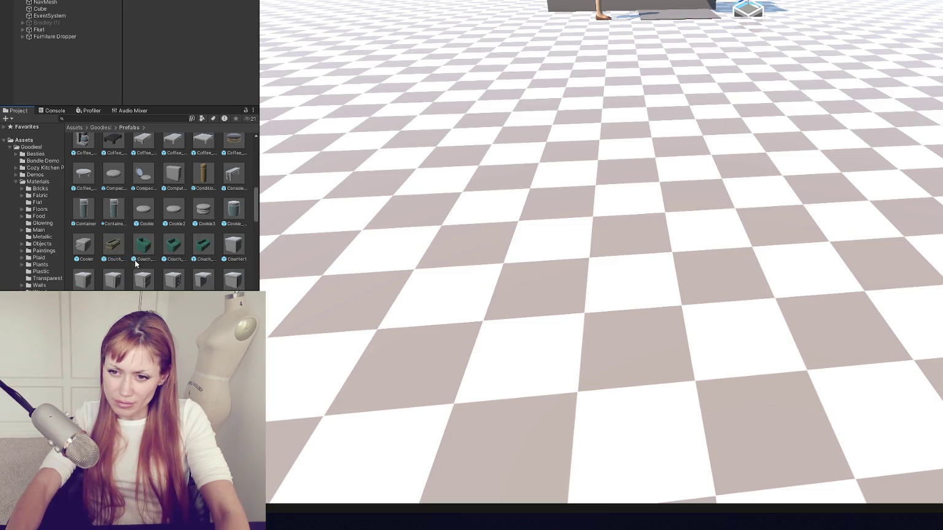
pyautogui.click(114, 248)
pyautogui.hotkey('shift', 'Right')
pyautogui.hotkey('shift', 'Right')
pyautogui.hotkey('shift', 'Right')
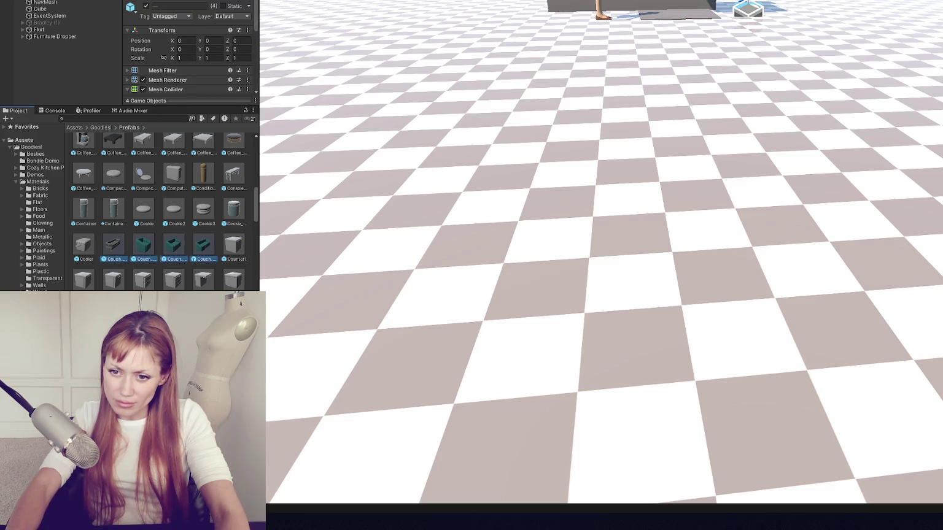
pyautogui.press('Delete')
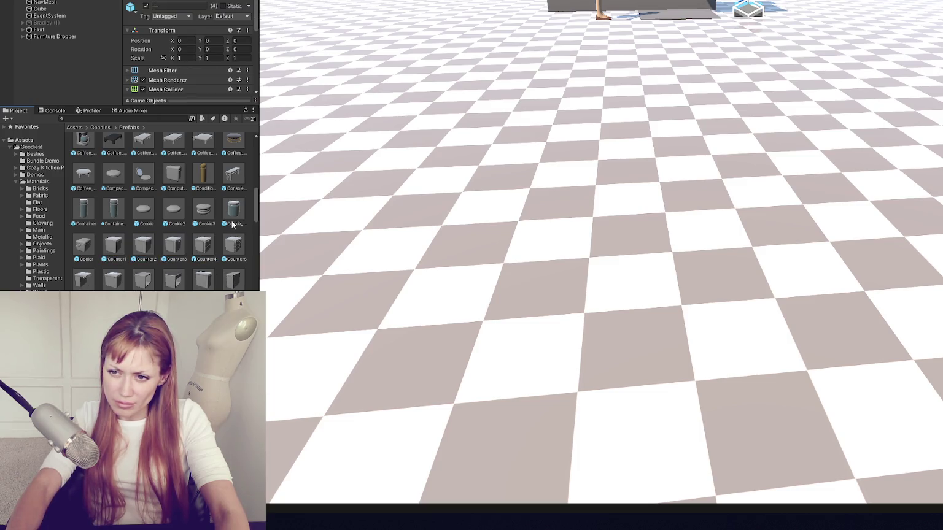
pyautogui.scroll(1, 233, 212)
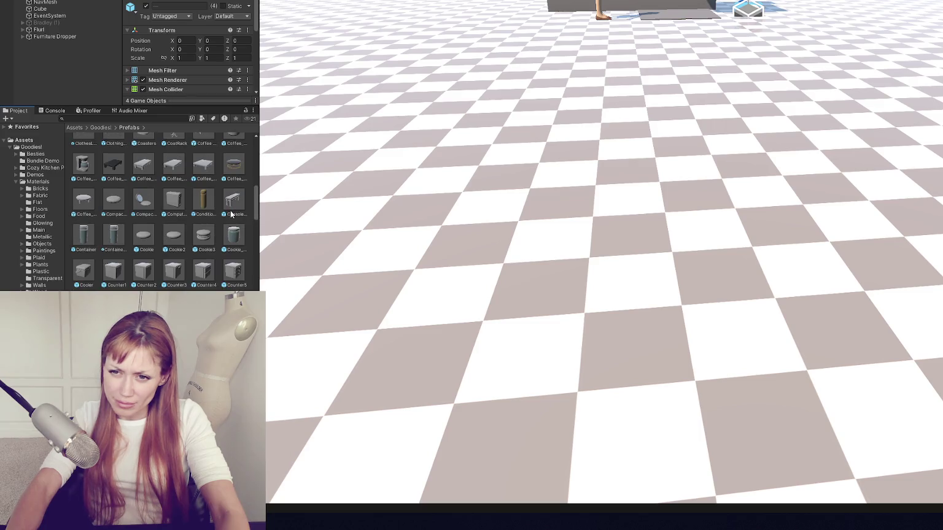
pyautogui.click(86, 196)
pyautogui.scroll(-5, 184, 215)
pyautogui.click(226, 279)
pyautogui.keyDown('shift'); pyautogui.click(170, 275); pyautogui.keyUp('shift')
pyautogui.scroll(-3, 178, 246)
pyautogui.click(143, 158)
pyautogui.scroll(-1, 178, 245)
pyautogui.scroll(-2, 176, 234)
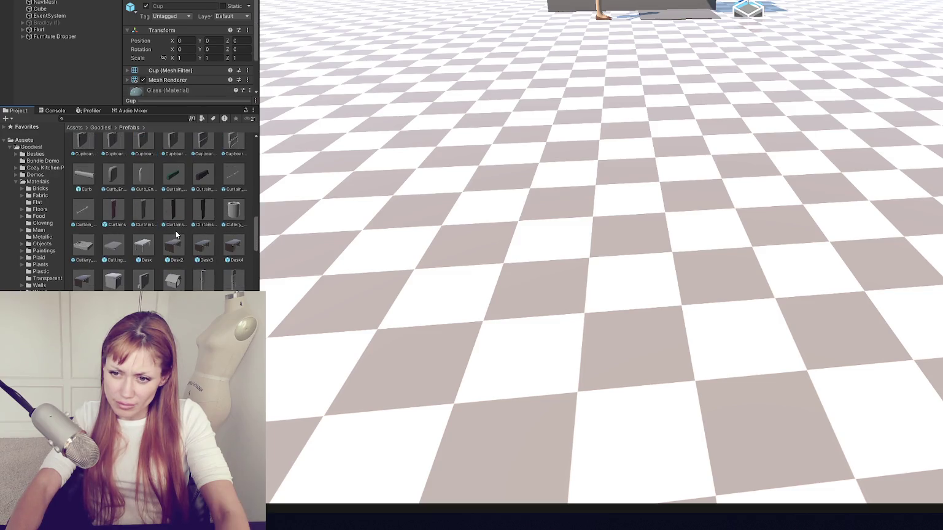
pyautogui.scroll(-1, 178, 236)
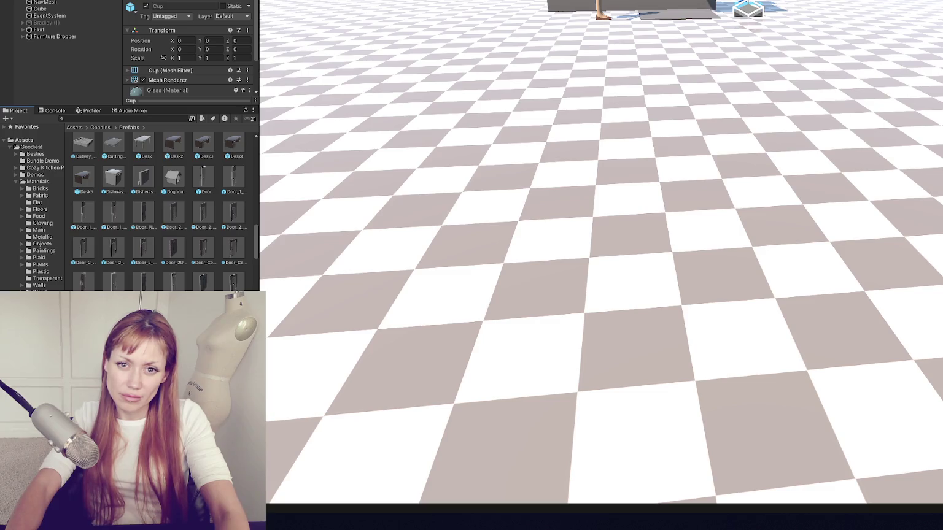
pyautogui.scroll(-5, 136, 242)
pyautogui.scroll(-6, 178, 246)
pyautogui.scroll(-8, 184, 248)
pyautogui.scroll(-10, 182, 248)
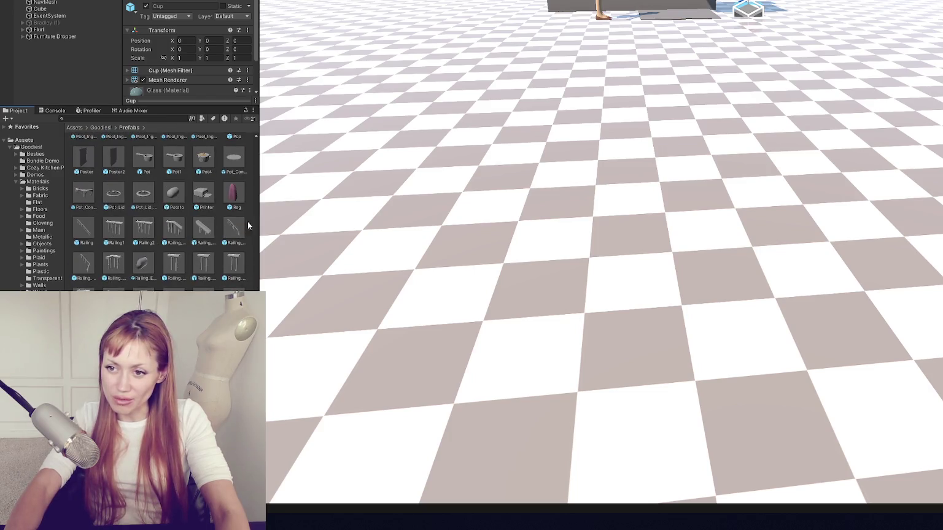
pyautogui.moveTo(257, 214); pyautogui.dragTo(342, 216)
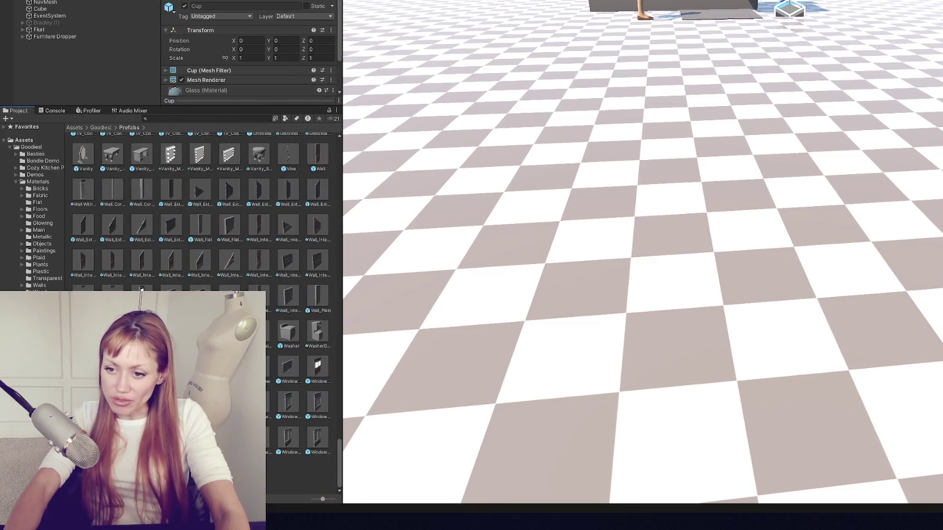
# Step: Browse the Washer, Vanity, TV_Console, Toilet and Slippers prefabs, then select all 32 furniture prefabs
pyautogui.click(316, 335)
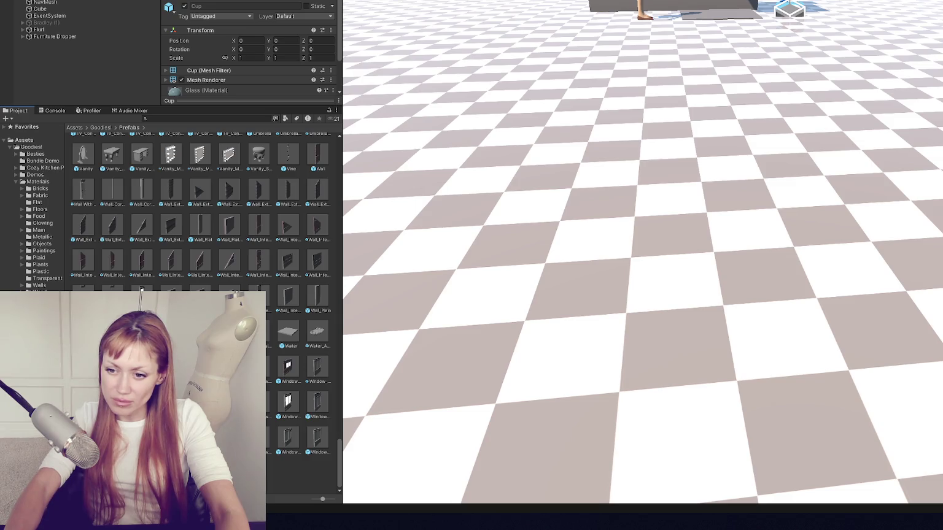
pyautogui.scroll(3, 203, 209)
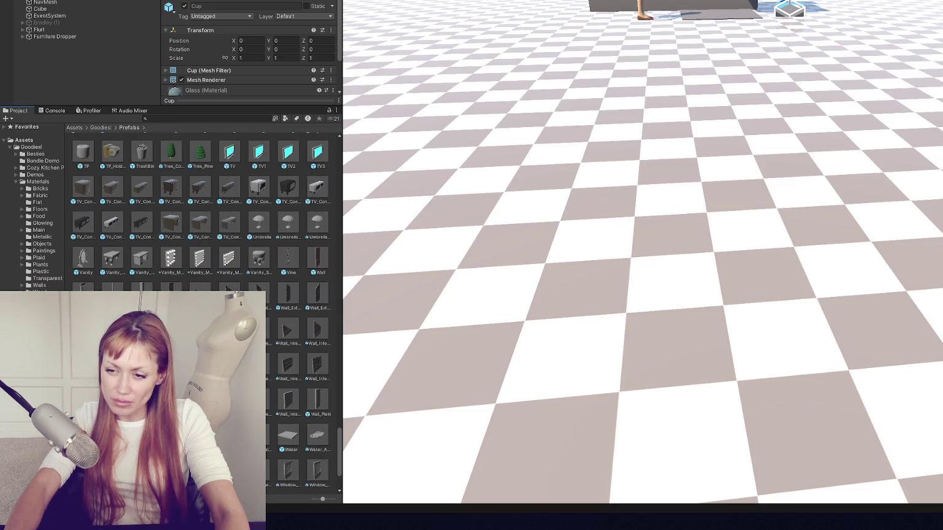
pyautogui.click(86, 261)
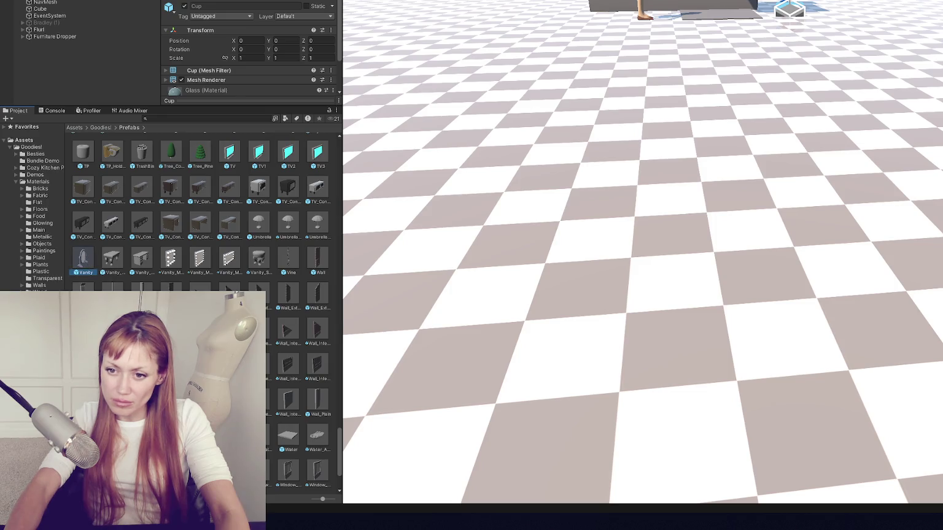
pyautogui.click(229, 223)
pyautogui.keyDown('shift'); pyautogui.click(82, 224); pyautogui.keyUp('shift')
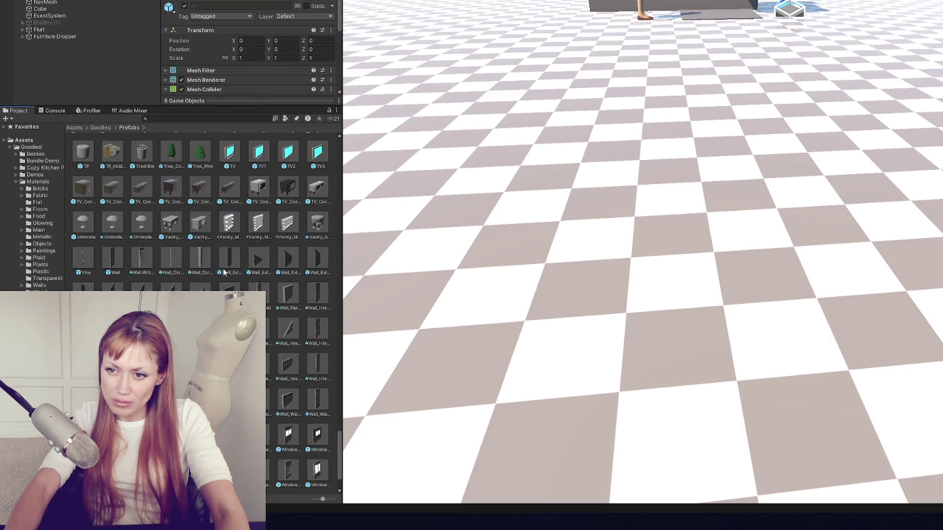
pyautogui.scroll(3, 202, 249)
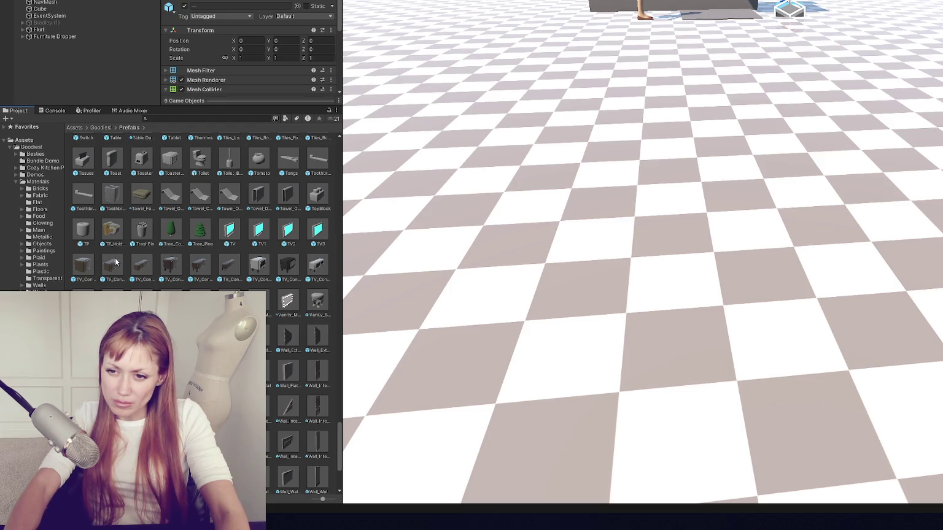
pyautogui.scroll(4, 265, 264)
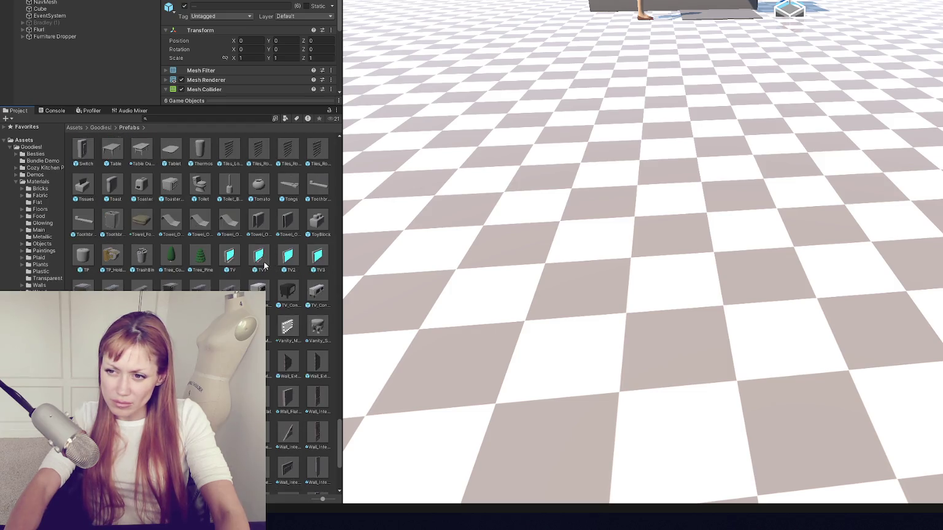
pyautogui.click(201, 264)
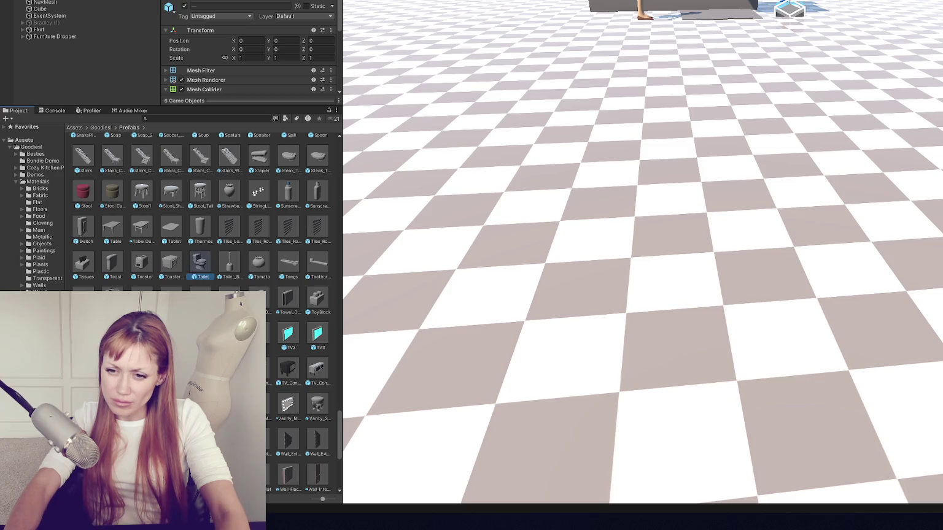
pyautogui.scroll(3, 134, 245)
pyautogui.scroll(5, 215, 250)
pyautogui.click(317, 294)
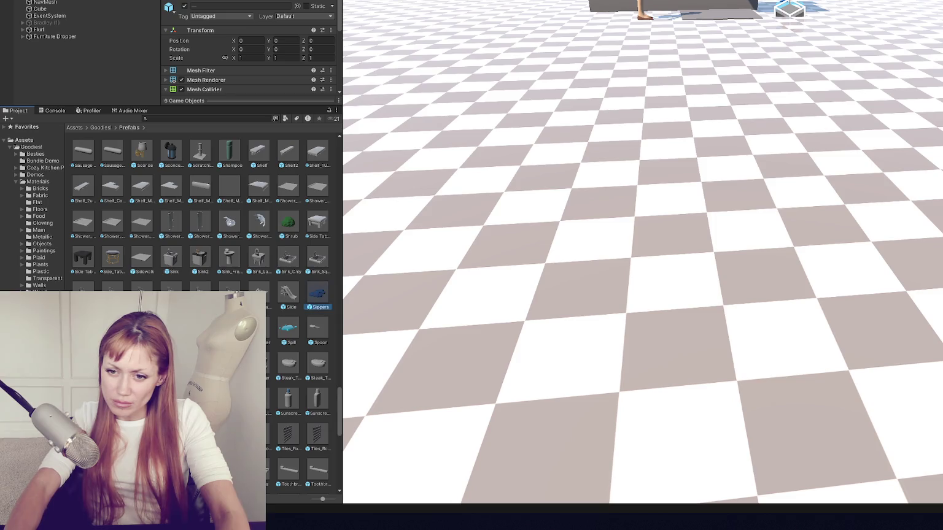
pyautogui.hotkey('ctrl', 'a')
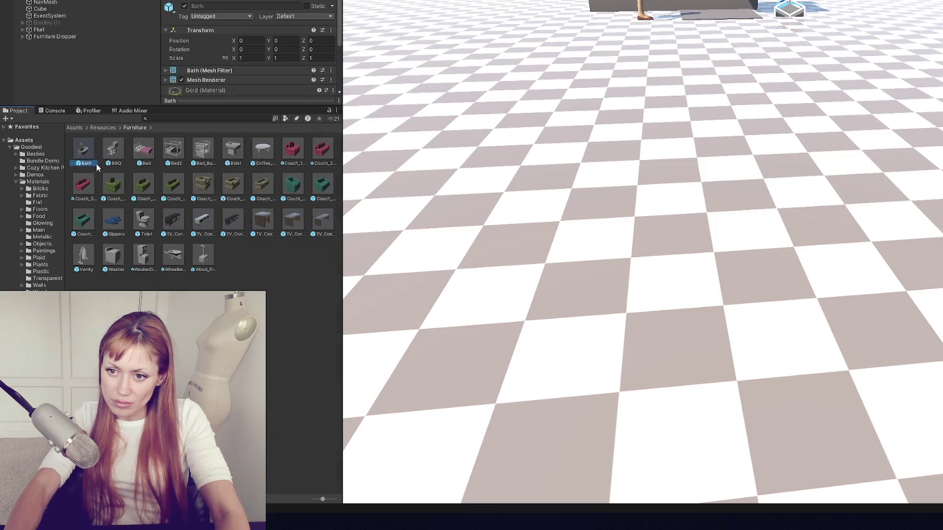
# Step: Add the PickUpChecker component to every selected furniture prefab via Add Component
pyautogui.moveTo(244, 107); pyautogui.dragTo(244, 268)
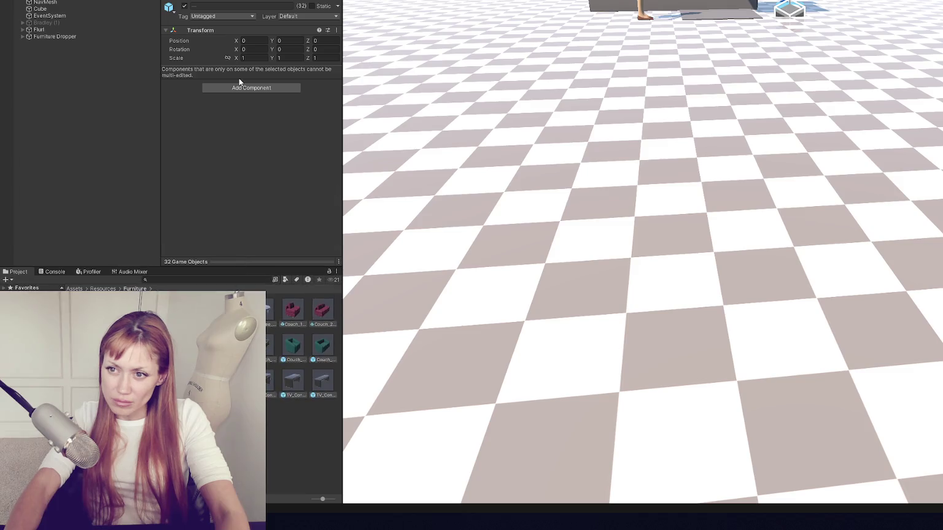
pyautogui.click(242, 88)
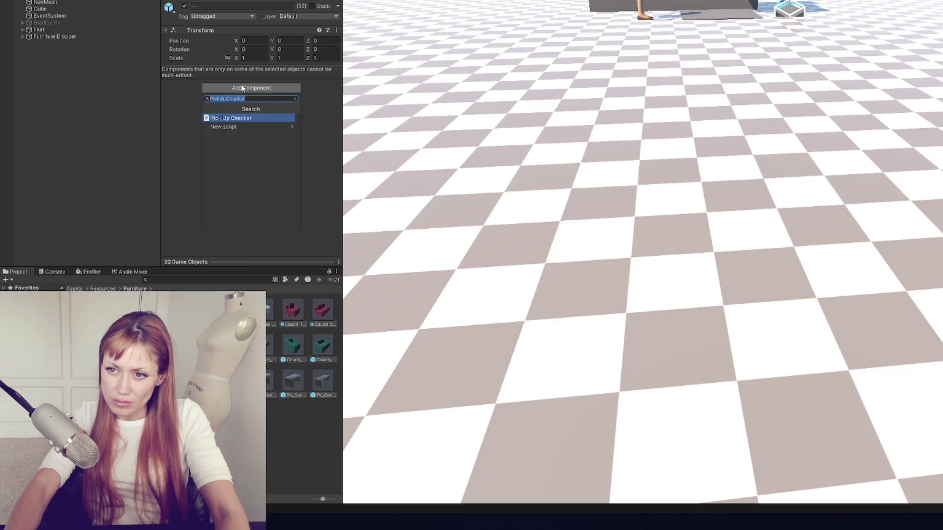
pyautogui.press('Return')
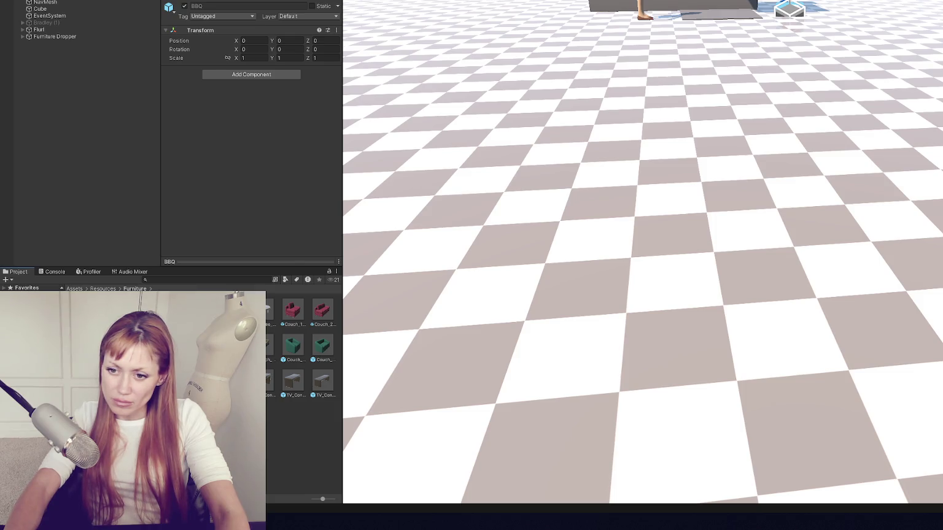
# Step: Delete the BBQ asset and the next selected asset
pyautogui.press('Delete')
pyautogui.press('Return')
pyautogui.press('Delete')
pyautogui.press('Return')
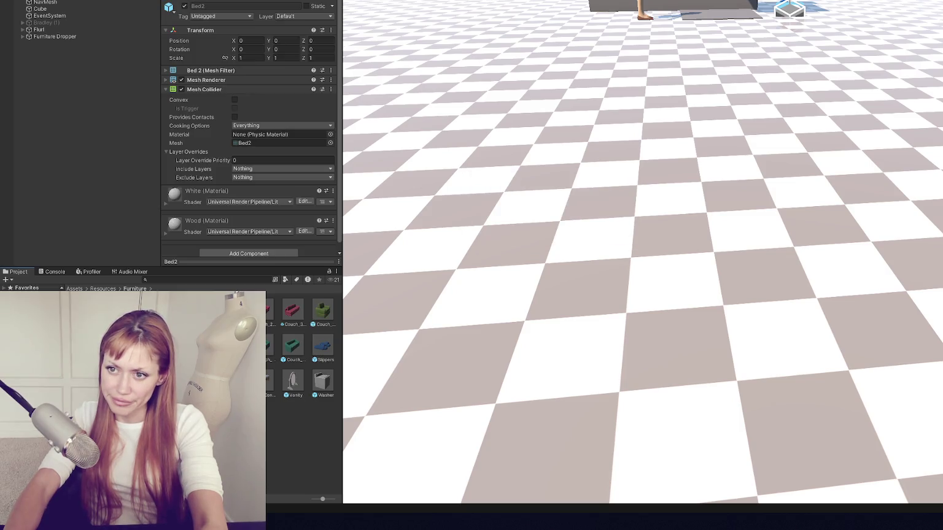
# Step: Make the Bed's mesh collider non-convex and browse the Bed_Bunk and Bidet prefabs
pyautogui.click(235, 100)
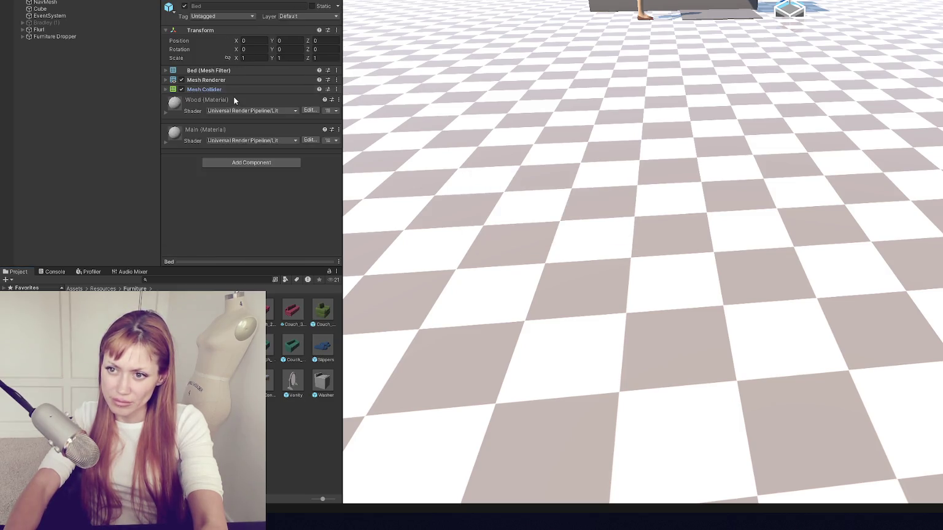
pyautogui.press('Right')
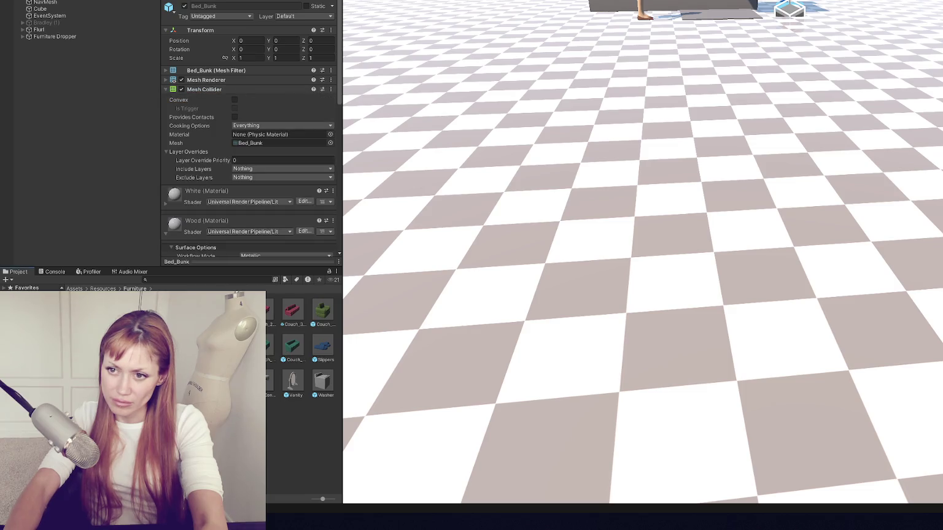
pyautogui.press('Right')
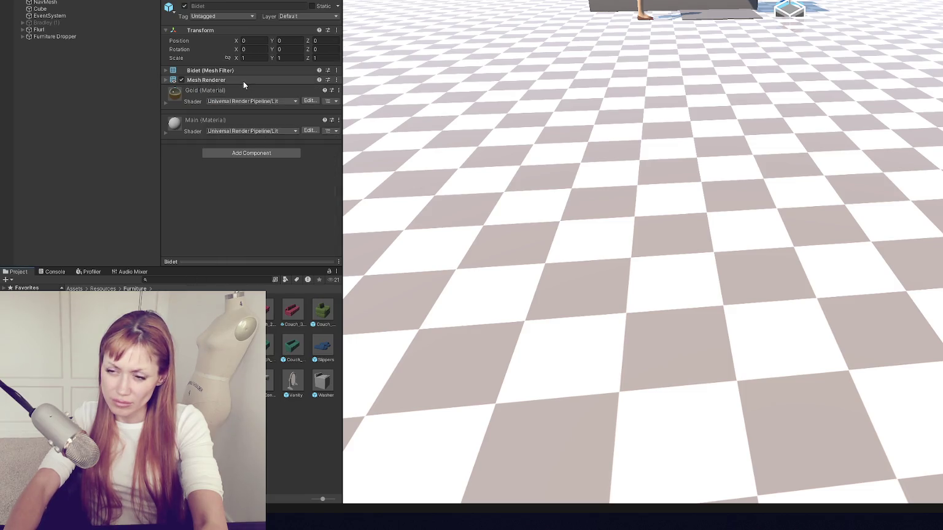
pyautogui.click(261, 155)
pyautogui.write('coll')
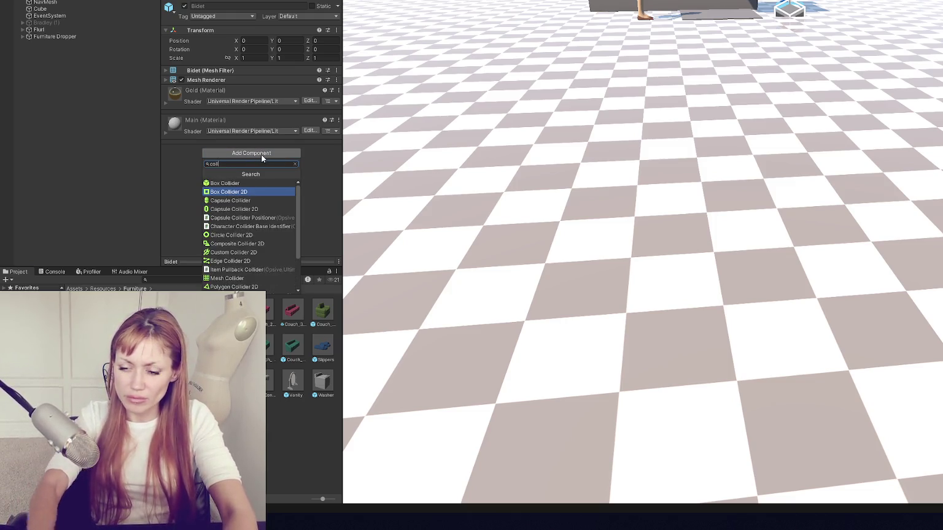
pyautogui.press('Escape')
pyautogui.press('Left')
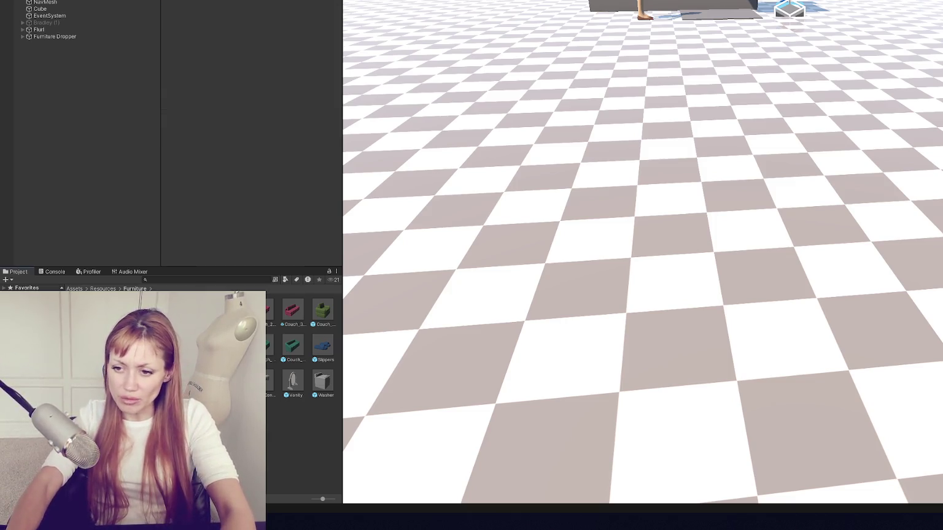
pyautogui.press('Escape')
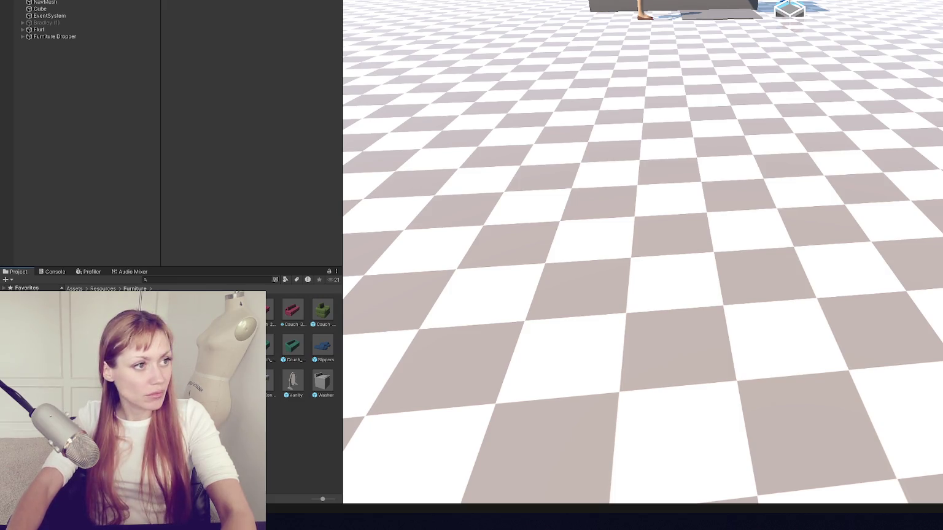
# Step: Make the 13 selected prefabs' mesh colliders convex and give the Toilet a convex Mesh Collider
pyautogui.keyDown('shift'); pyautogui.click(327, 353); pyautogui.keyUp('shift')
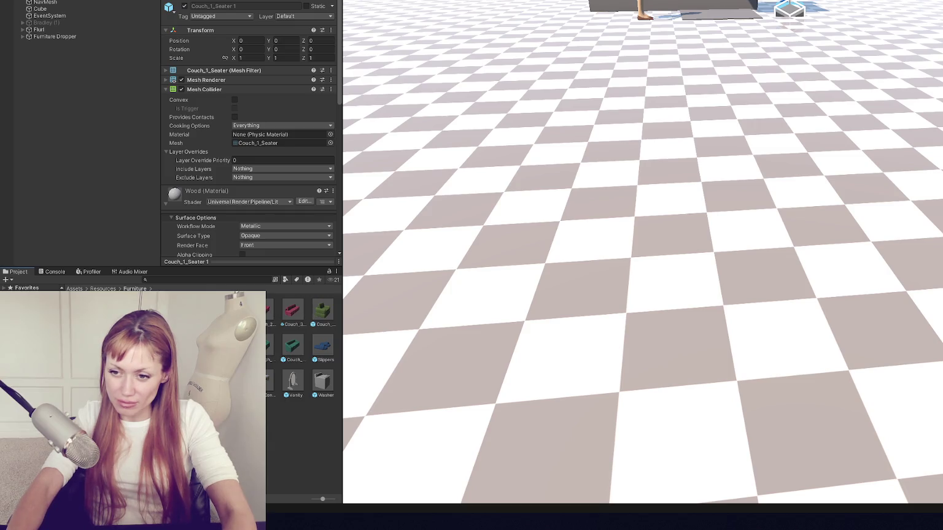
pyautogui.click(237, 99)
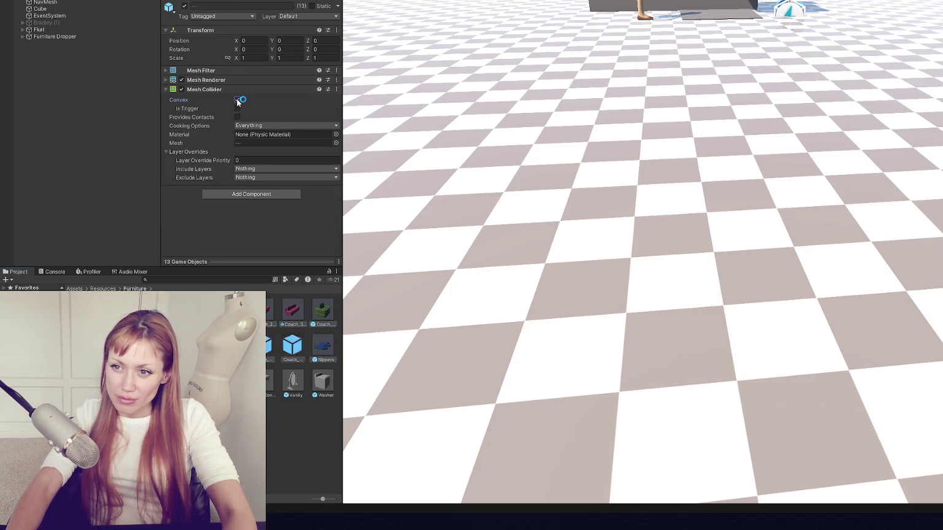
pyautogui.click(320, 385)
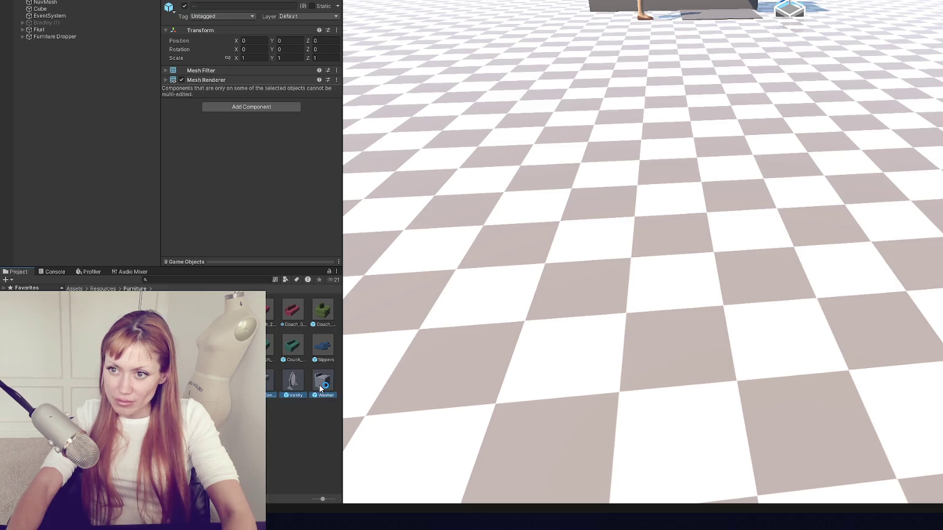
pyautogui.click(294, 384)
pyautogui.click(251, 124)
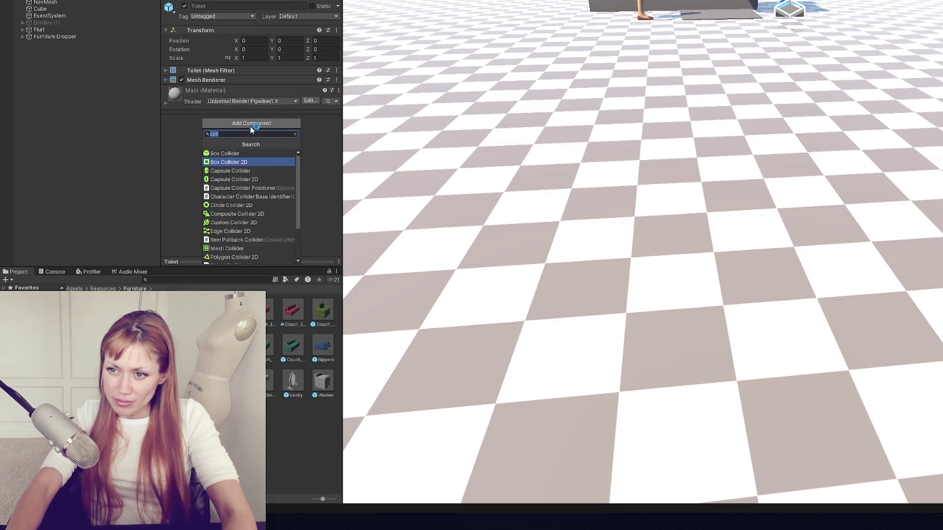
pyautogui.write('coll')
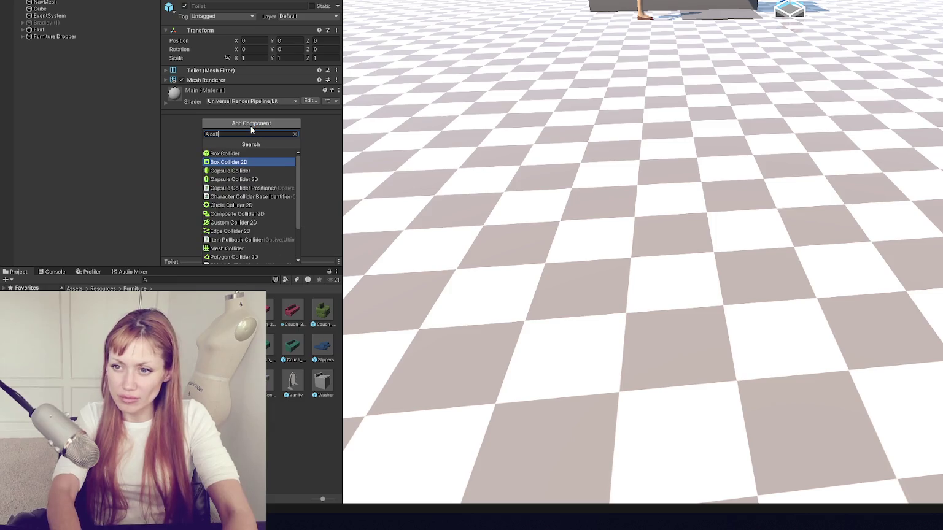
pyautogui.click(244, 222)
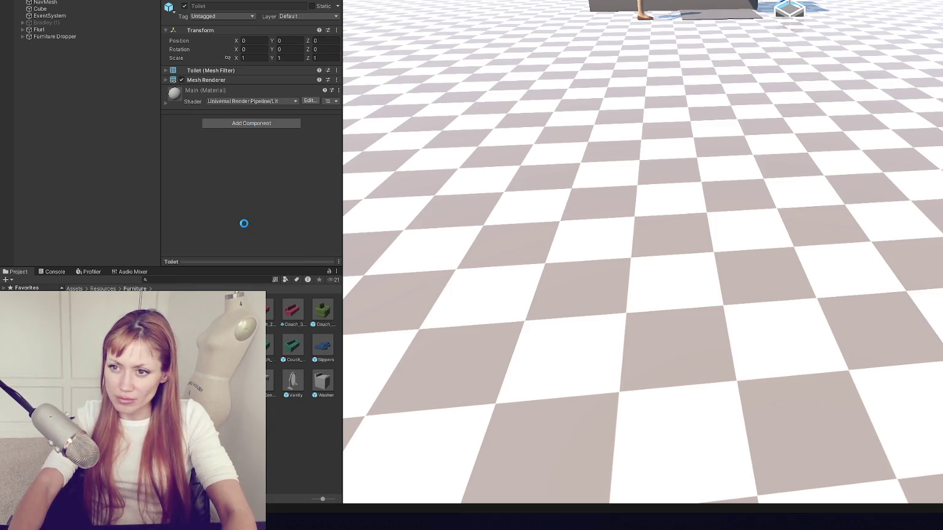
pyautogui.click(237, 100)
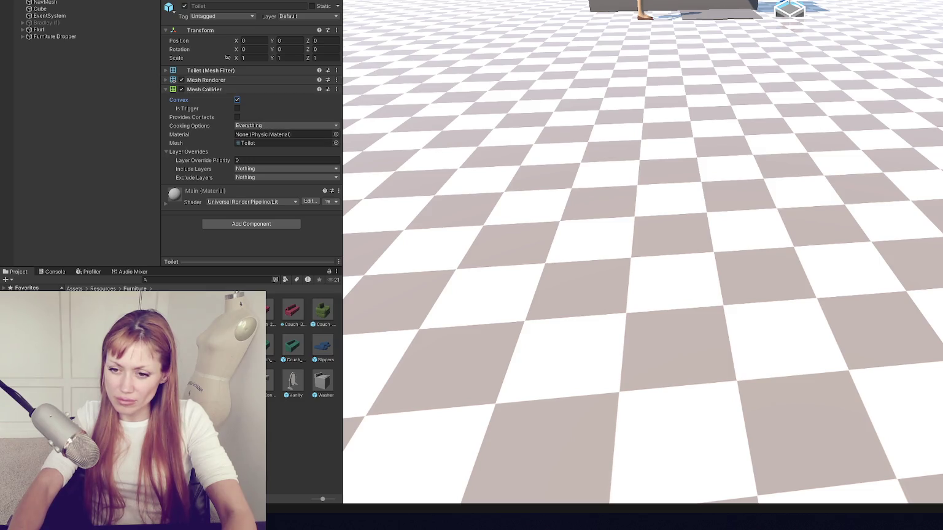
# Step: Browse the TV console and Vanity prefabs, then add a Mesh Collider to the Washer
pyautogui.click(263, 380)
pyautogui.click(270, 381)
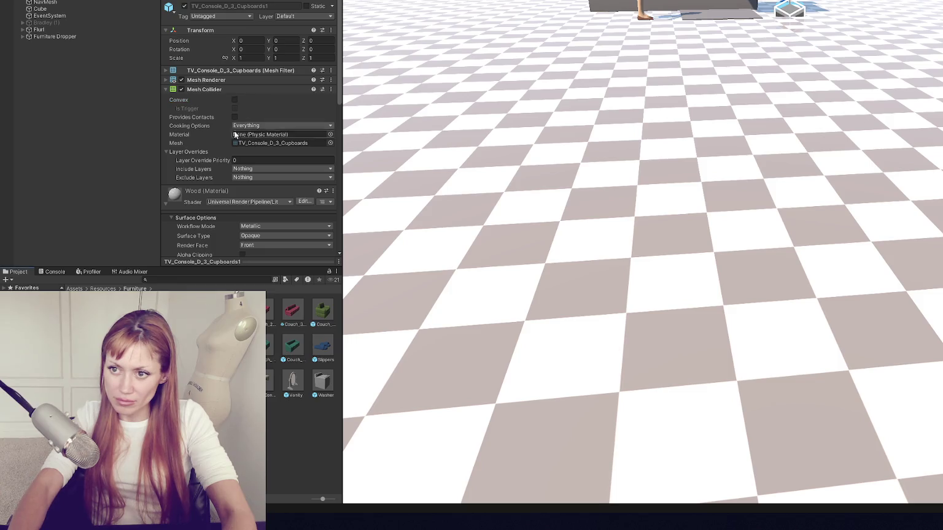
pyautogui.keyDown('ctrl'); pyautogui.click(268, 378); pyautogui.keyUp('ctrl')
pyautogui.keyDown('ctrl'); pyautogui.click(301, 384); pyautogui.keyUp('ctrl')
pyautogui.click(323, 382)
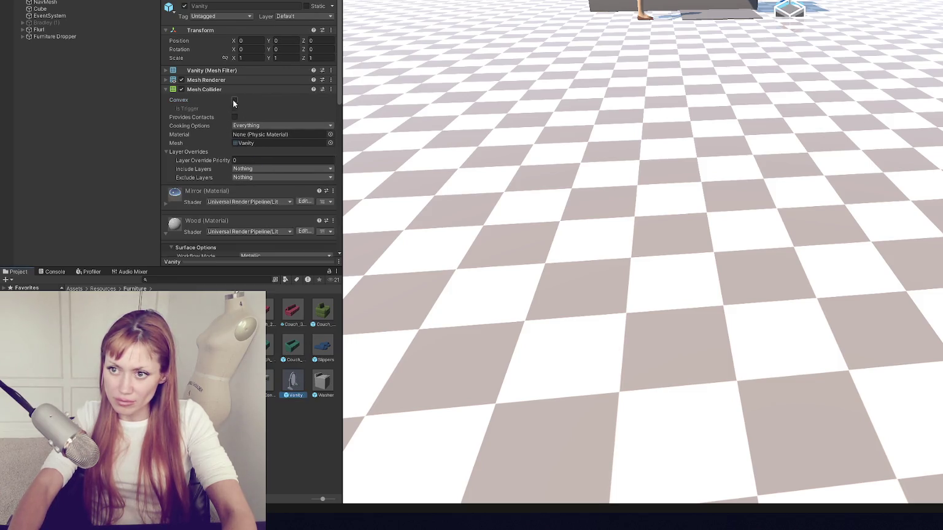
pyautogui.click(242, 124)
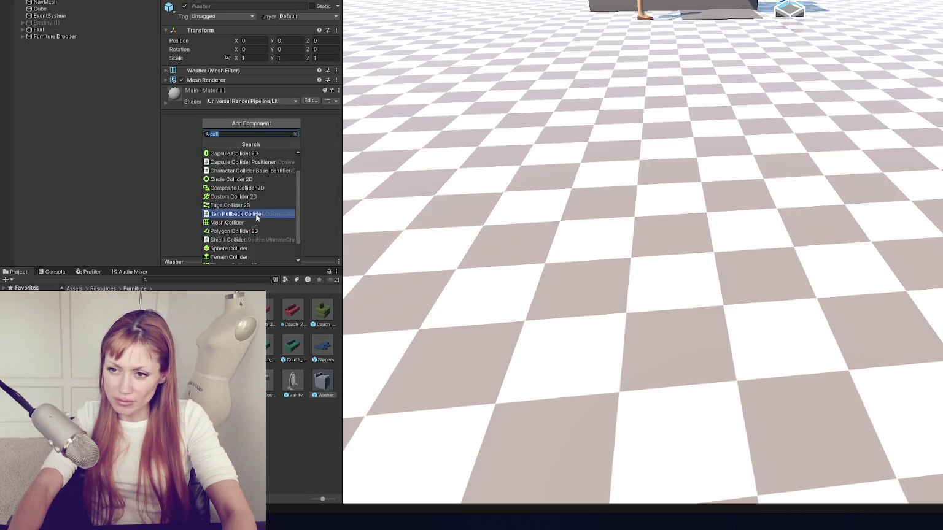
pyautogui.click(249, 222)
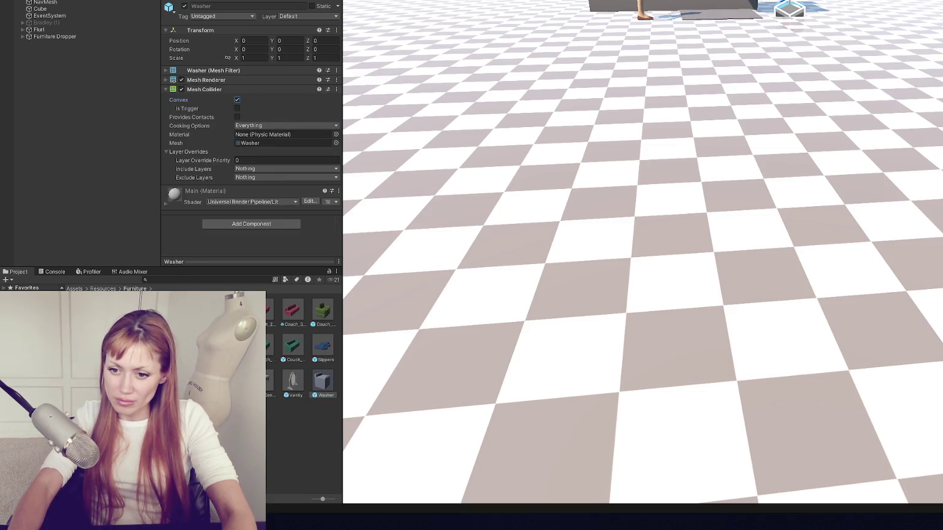
# Step: Add a Mesh Collider to WasherDryer and a convex Mesh Collider to Wheelbarrow
pyautogui.click(252, 153)
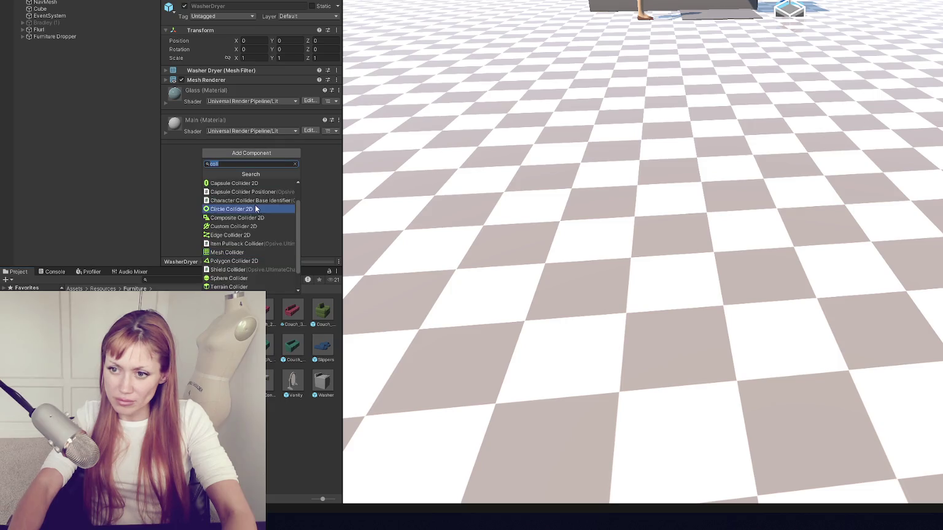
pyautogui.click(252, 253)
pyautogui.hotkey('ctrl', 'z')
pyautogui.hotkey('ctrl', 'z')
pyautogui.hotkey('ctrl', 'z')
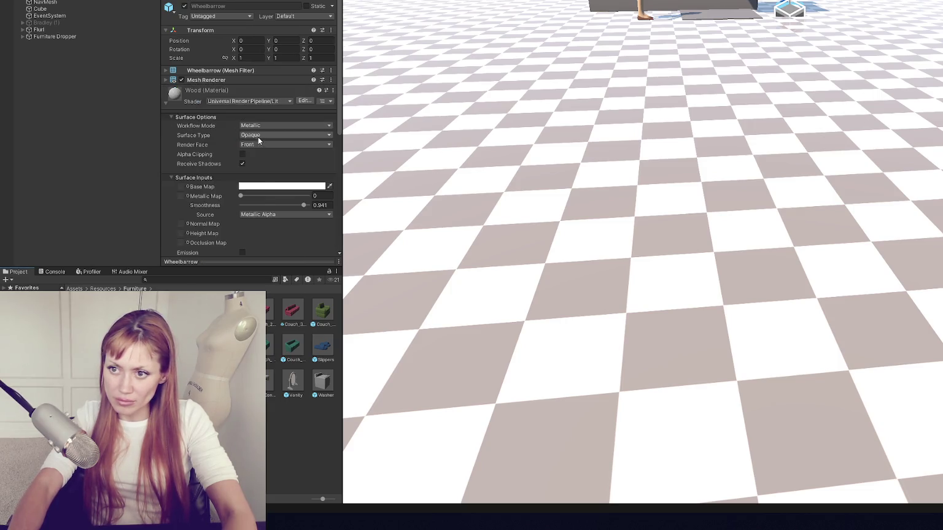
pyautogui.click(208, 93)
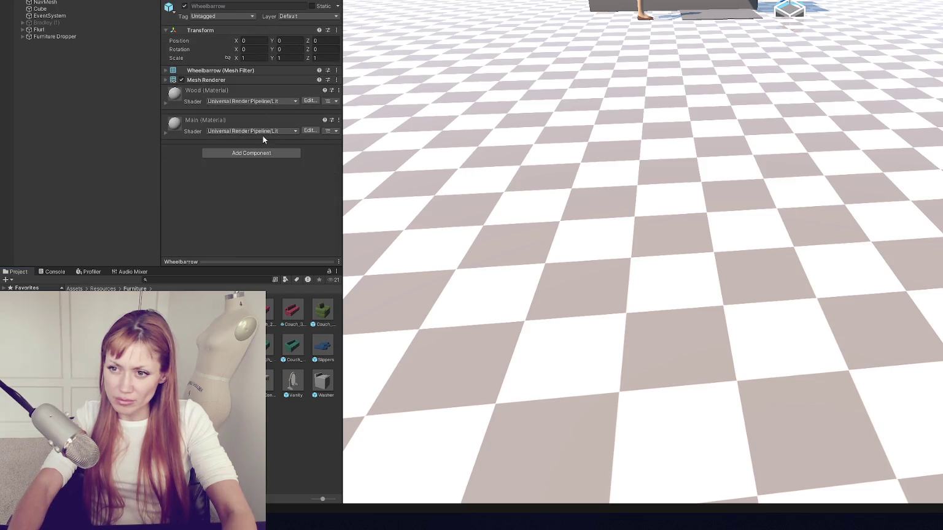
pyautogui.click(257, 154)
pyautogui.click(252, 251)
pyautogui.click(235, 99)
# Step: Step through Wood_Fireplace and Bed2, then add a Mesh Collider to the Bidet
pyautogui.hotkey('ctrl', 'z')
pyautogui.hotkey('ctrl', 'z')
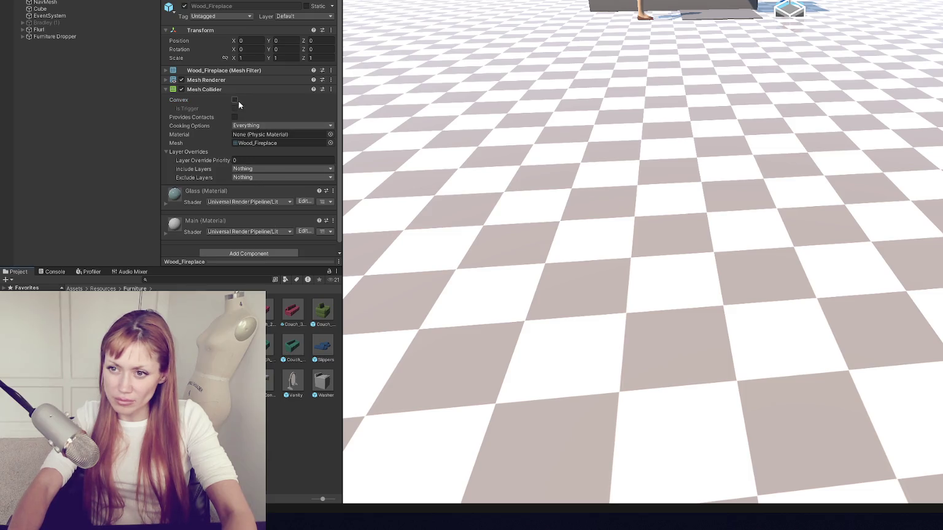
pyautogui.hotkey('ctrl', 'z')
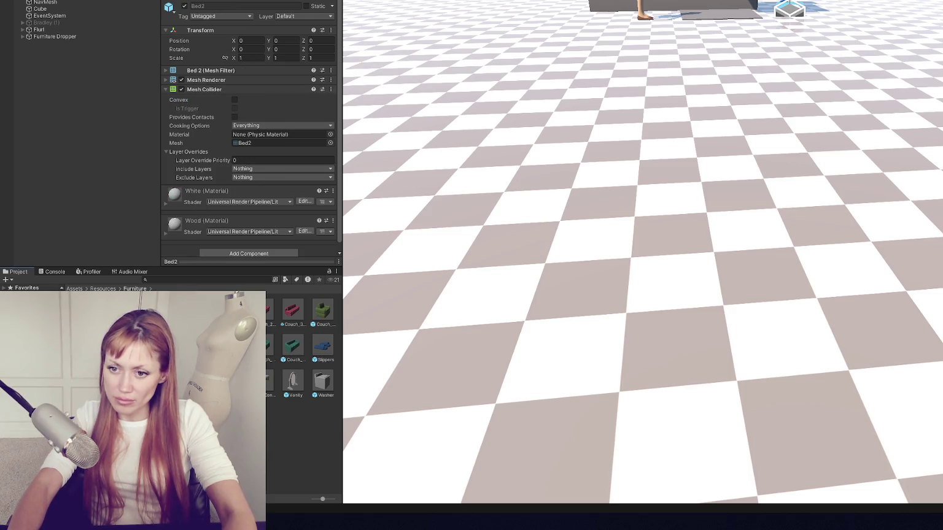
pyautogui.hotkey('ctrl', 'z')
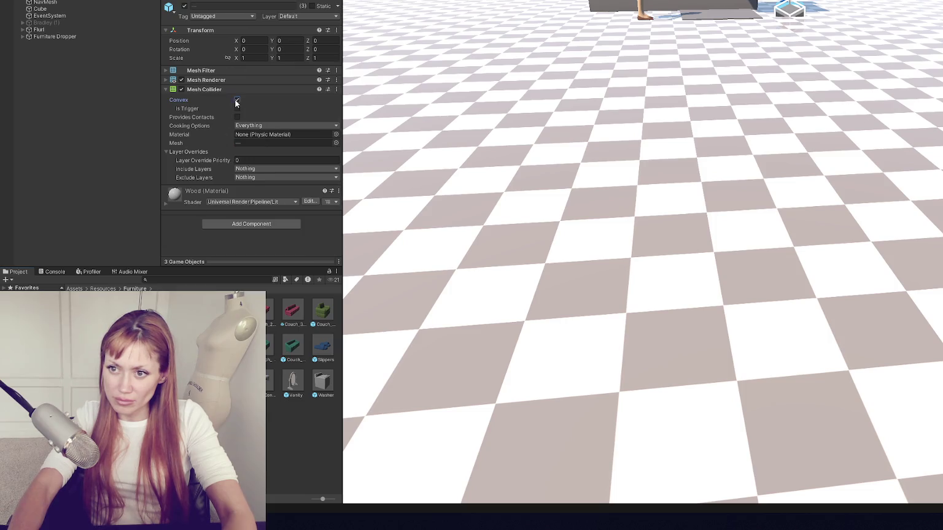
pyautogui.hotkey('ctrl', 'z')
pyautogui.click(251, 151)
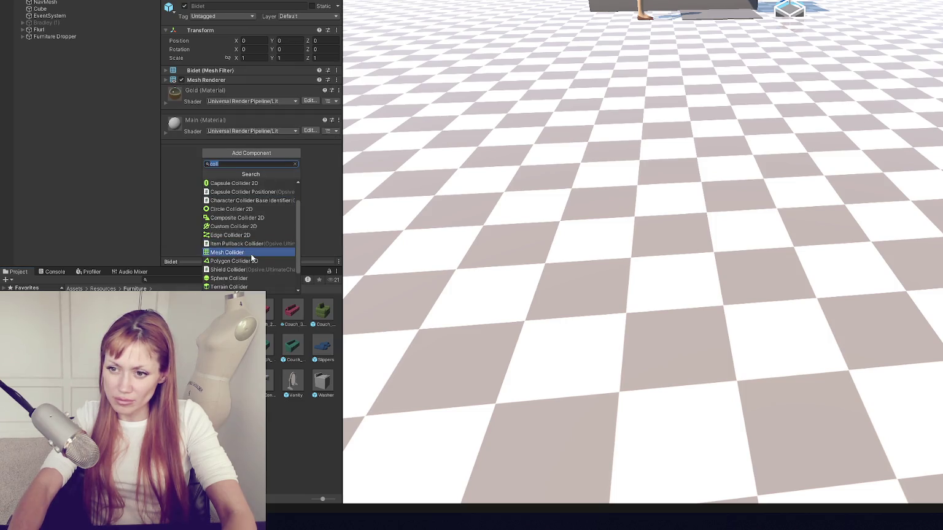
pyautogui.hotkey('ctrl', 'z')
pyautogui.hotkey('ctrl', 'z')
pyautogui.hotkey('ctrl', 'z')
pyautogui.hotkey('ctrl', 'z')
pyautogui.hotkey('ctrl', 'z')
pyautogui.hotkey('ctrl', 'z')
pyautogui.hotkey('ctrl', 'z')
pyautogui.click(388, 164)
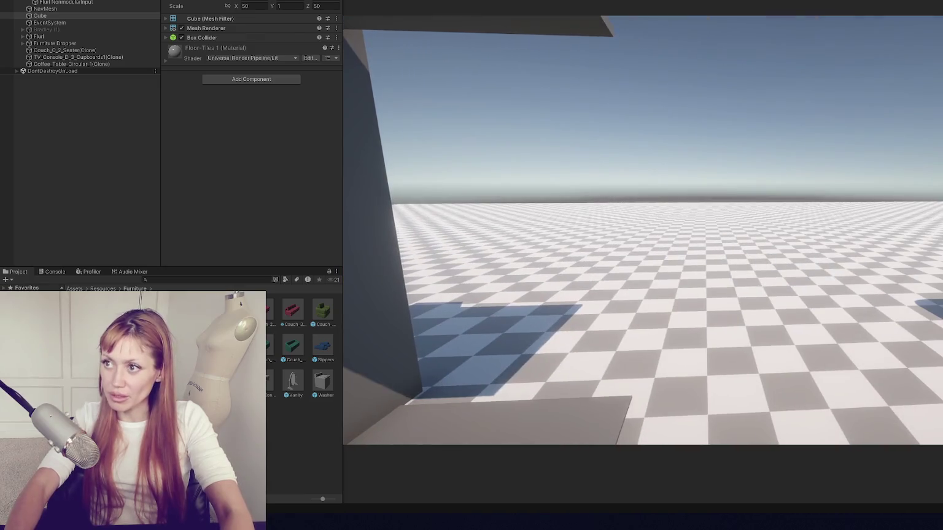
# Step: Stop the furniture playtest to return to the checkered floor scene
pyautogui.hotkey('ctrl', 'p')
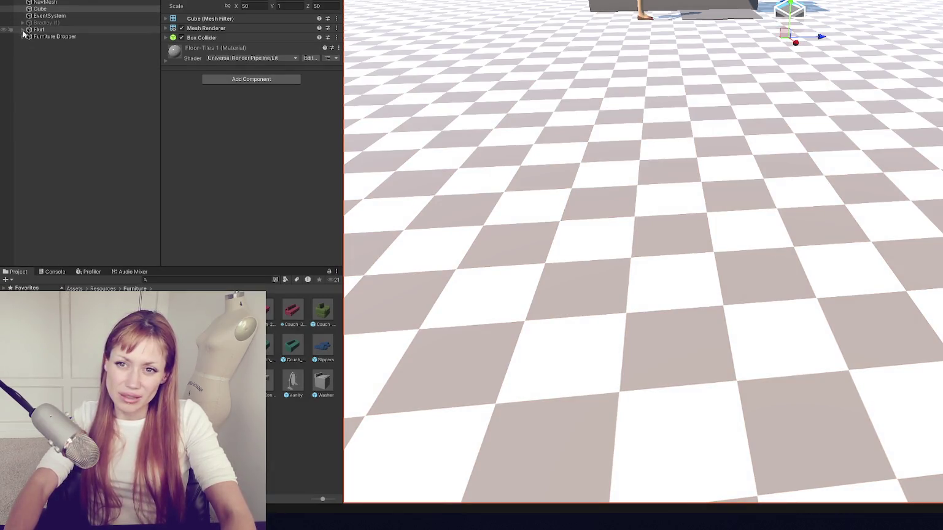
# Step: Select Flurl and show First Person Free Look in its Ultimate Character Locomotion settings
pyautogui.click(23, 30)
pyautogui.click(71, 37)
pyautogui.click(72, 30)
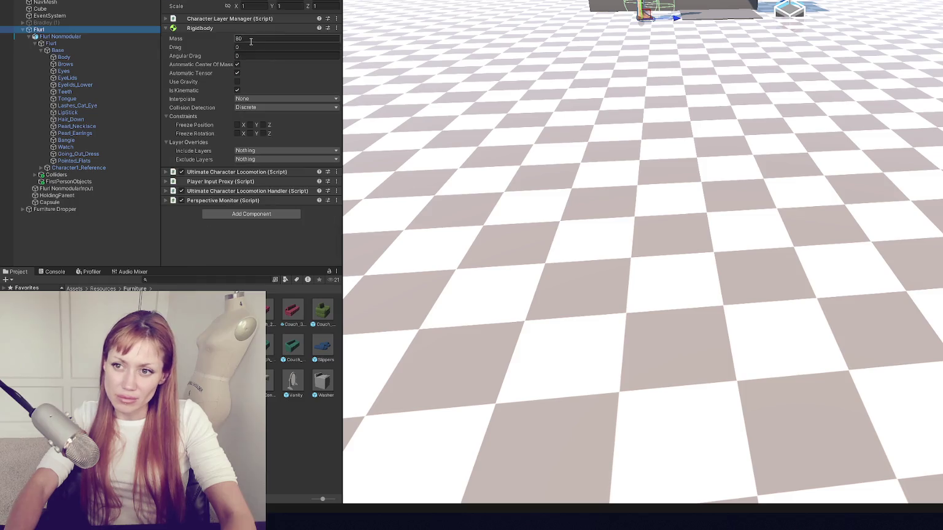
pyautogui.click(212, 20)
pyautogui.click(212, 19)
pyautogui.click(210, 28)
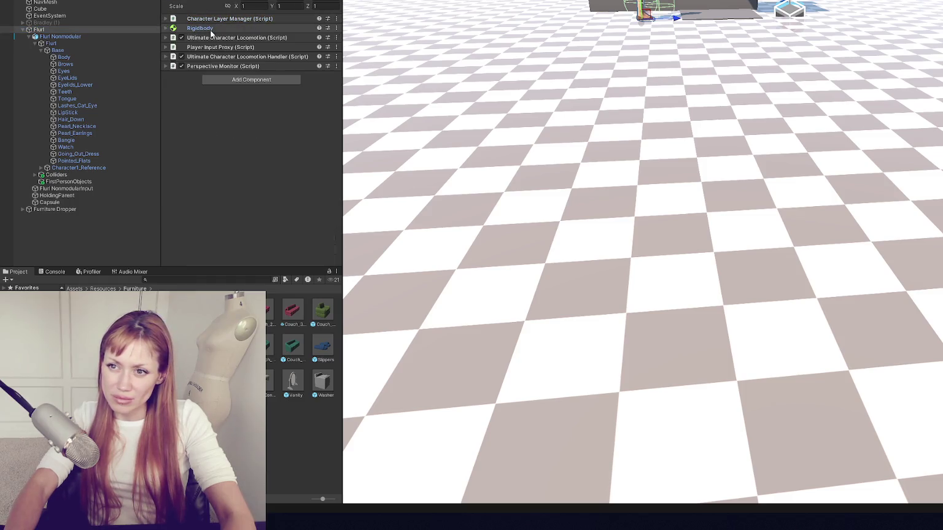
pyautogui.click(210, 38)
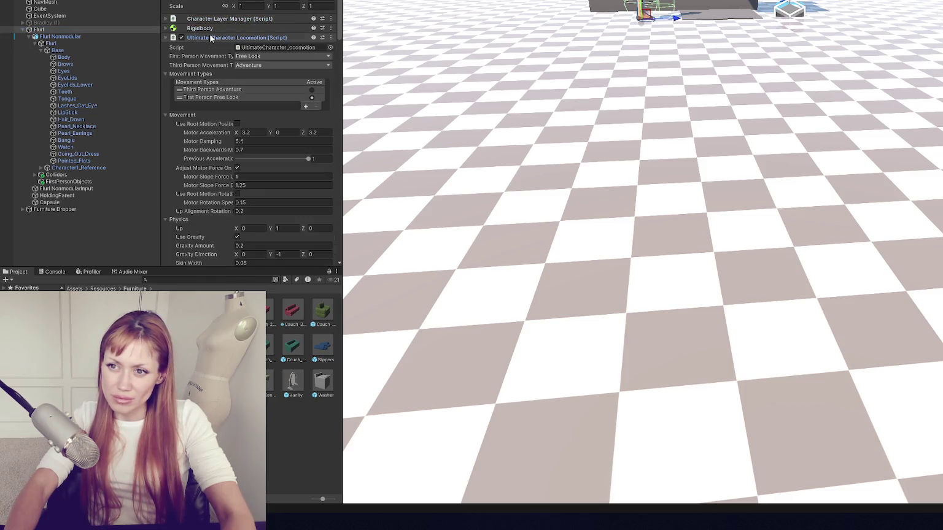
pyautogui.click(207, 97)
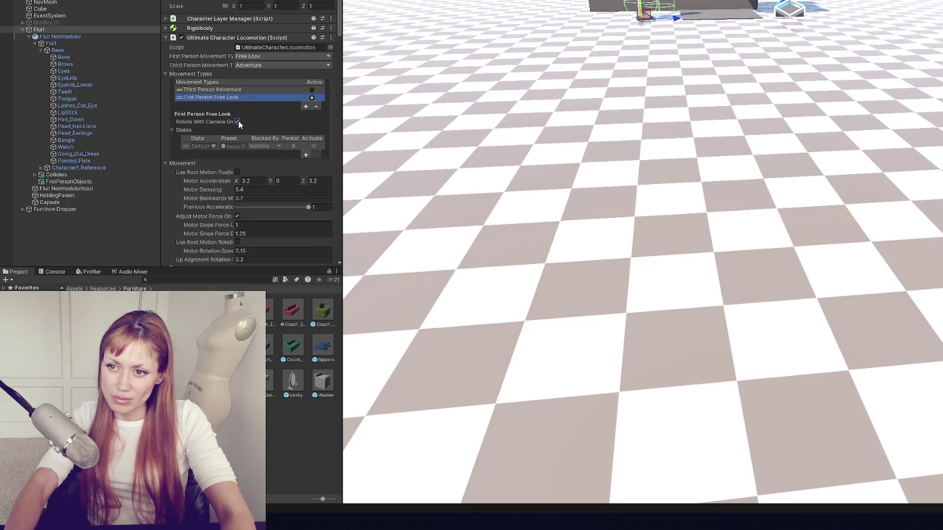
pyautogui.click(22, 29)
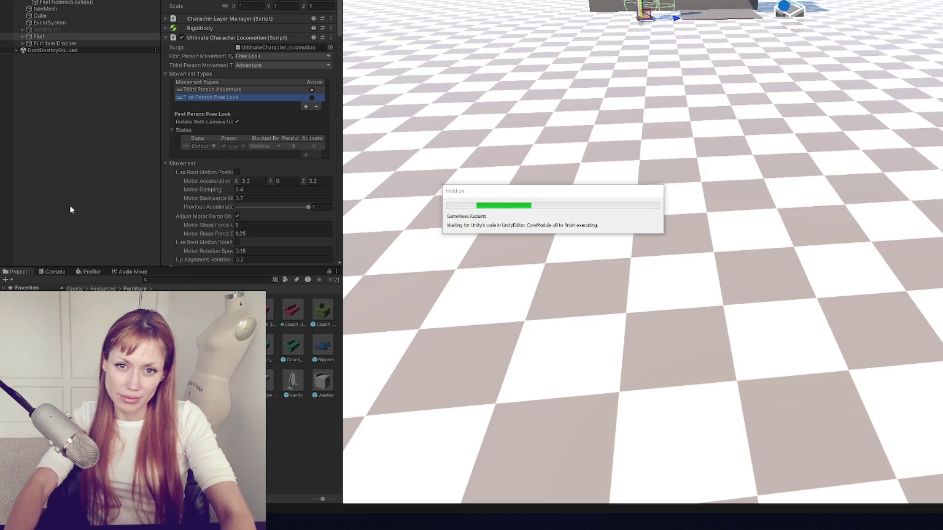
# Step: Walk Flurl across the floor, past the red button wall to the teal couch, then stop play
pyautogui.press('w')
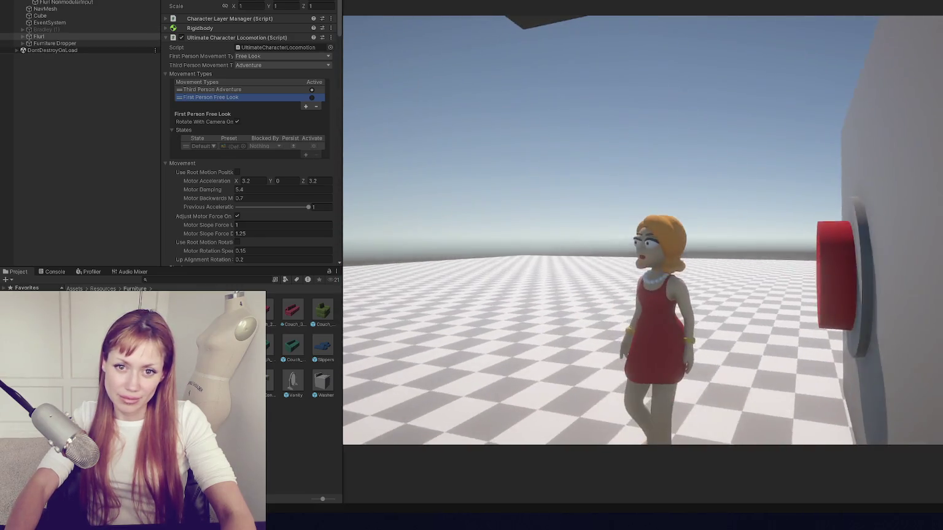
pyautogui.press('w')
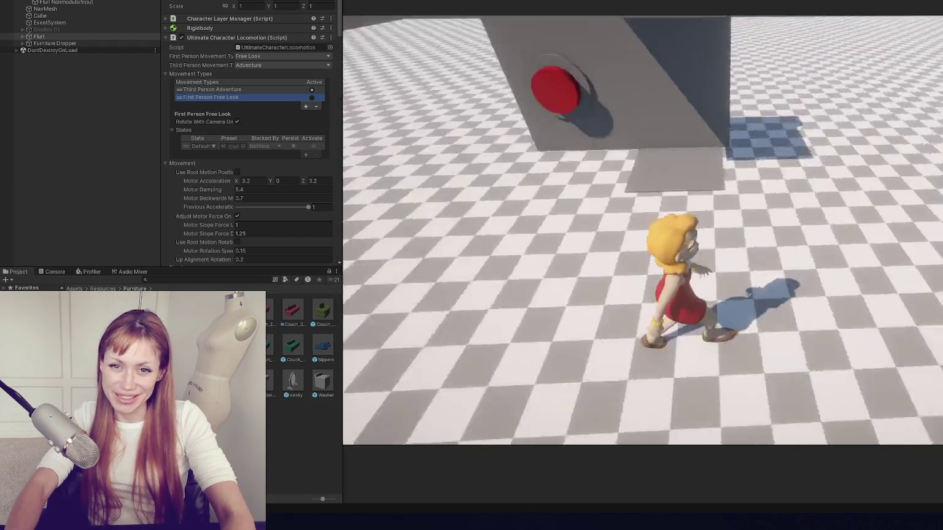
pyautogui.press('w')
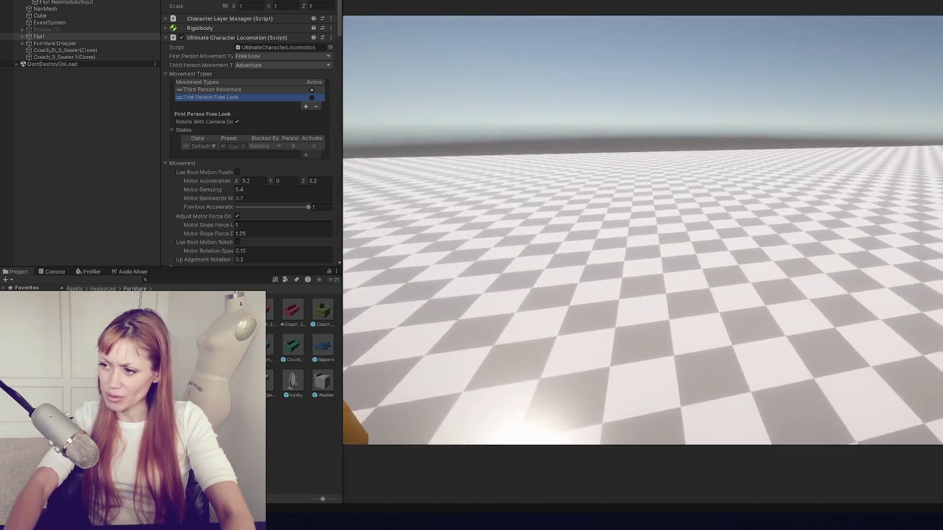
pyautogui.hotkey('ctrl', 'p')
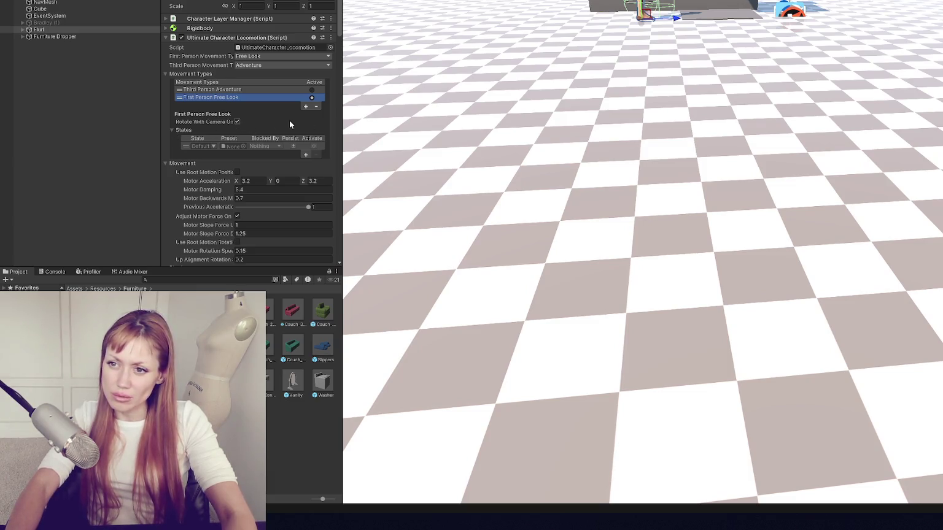
# Step: Select the game camera and review its First Person Free Look camera settings
pyautogui.click(791, 10)
pyautogui.click(791, 10)
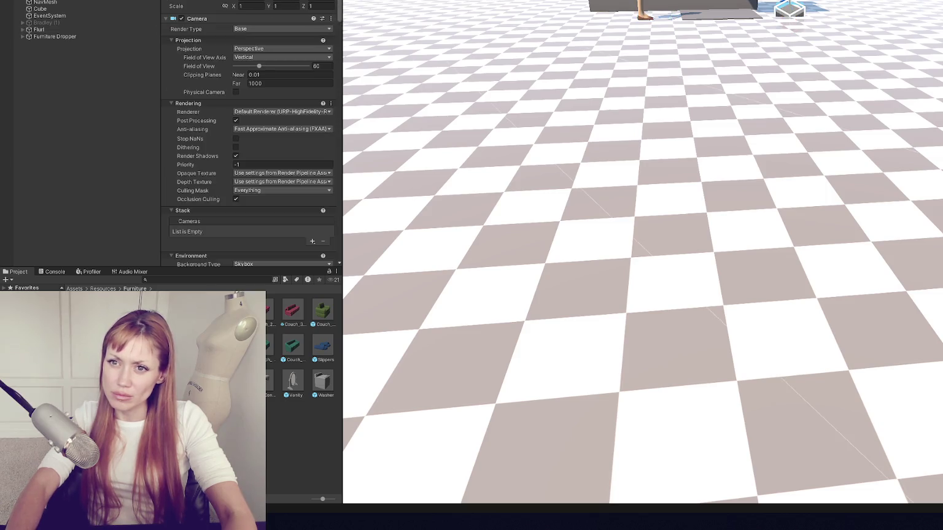
pyautogui.click(791, 10)
pyautogui.click(791, 10)
pyautogui.scroll(-10, 213, 87)
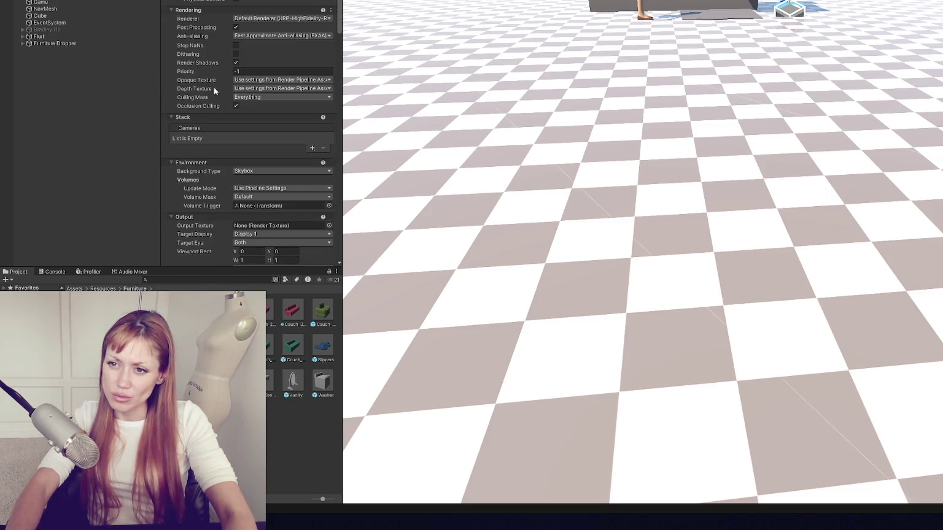
pyautogui.scroll(-4, 275, 85)
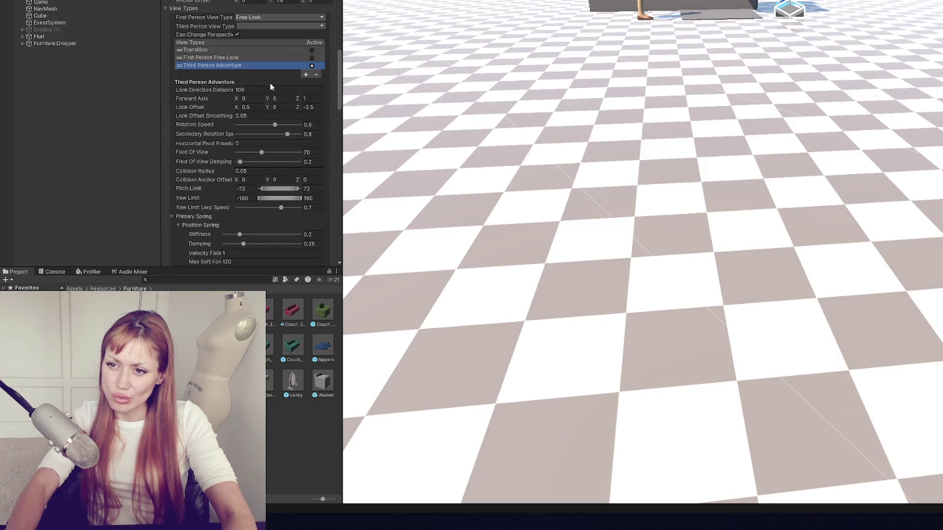
pyautogui.click(216, 58)
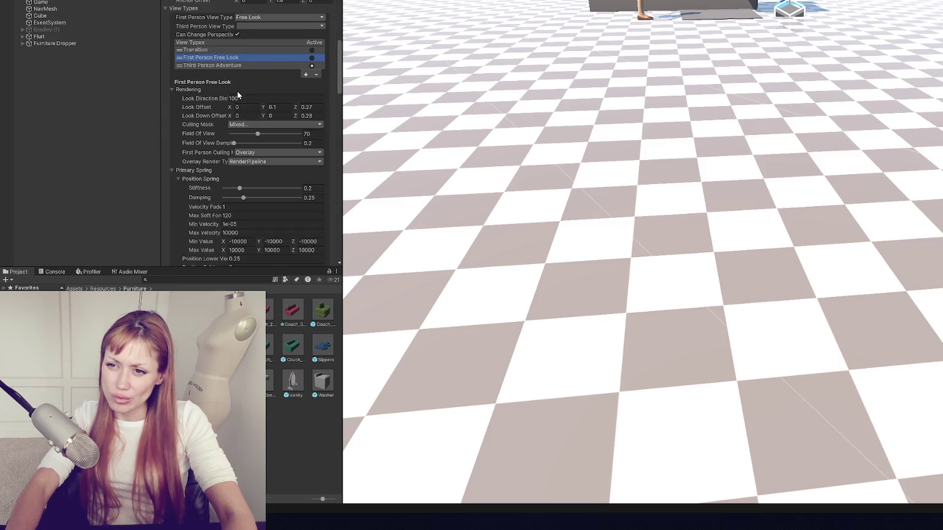
pyautogui.scroll(-10, 234, 90)
pyautogui.scroll(-15, 235, 91)
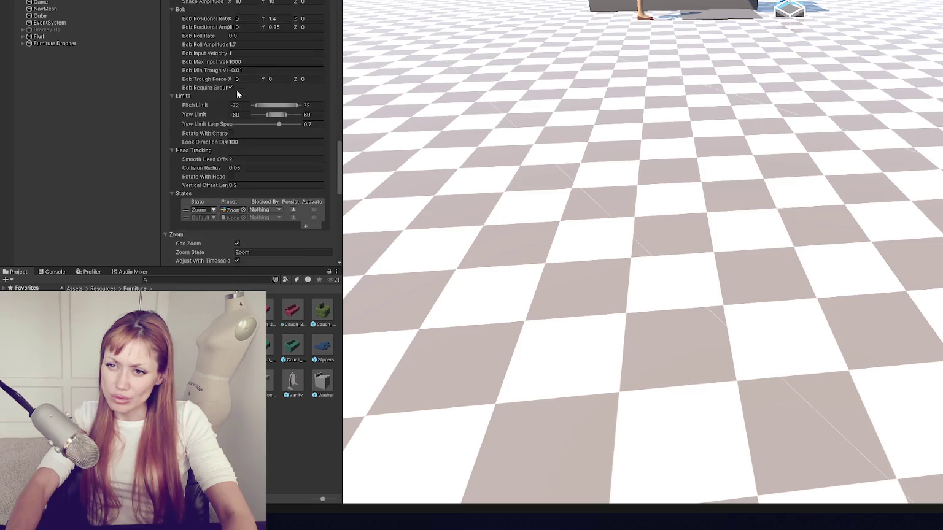
pyautogui.scroll(-10, 274, 108)
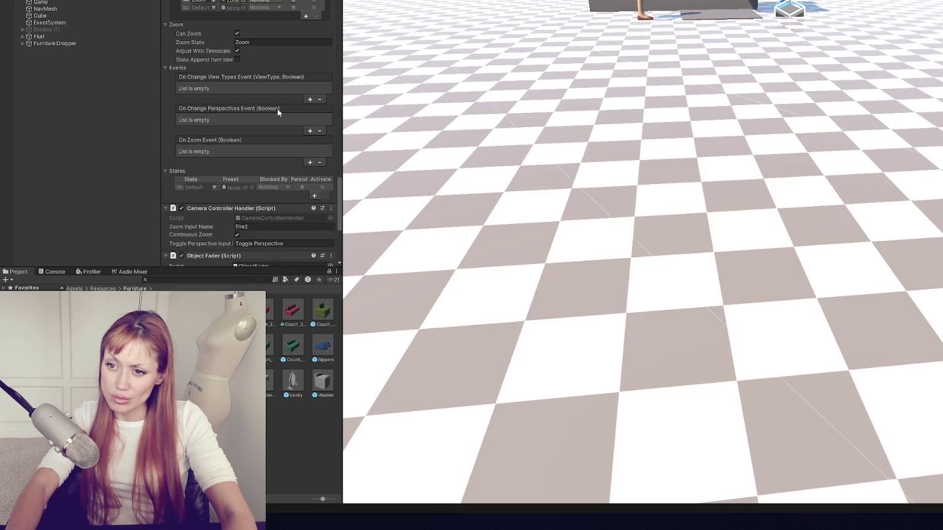
pyautogui.scroll(-2, 278, 103)
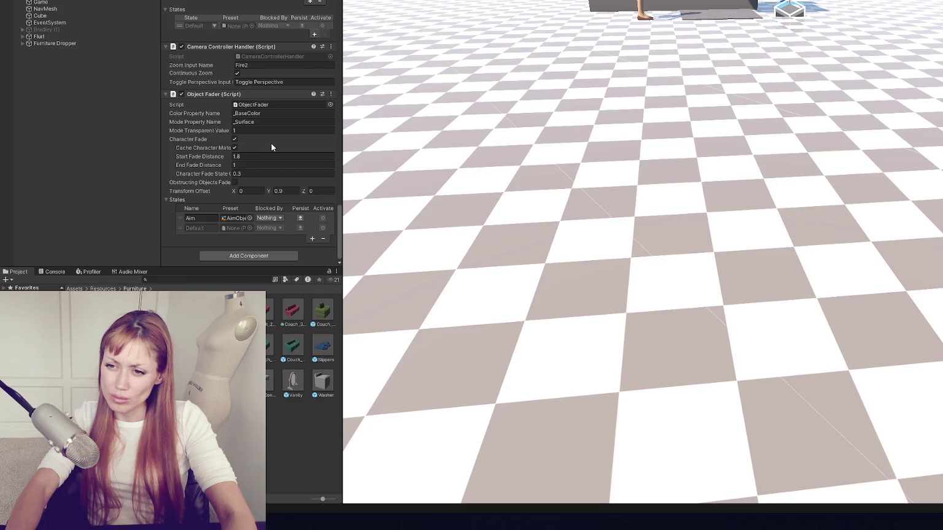
pyautogui.scroll(2, 271, 148)
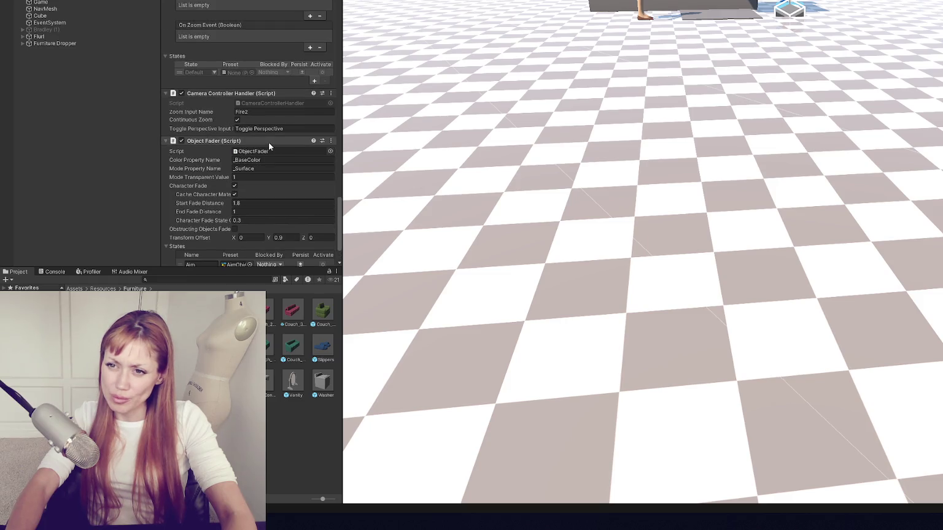
pyautogui.scroll(8, 269, 143)
pyautogui.scroll(4, 266, 140)
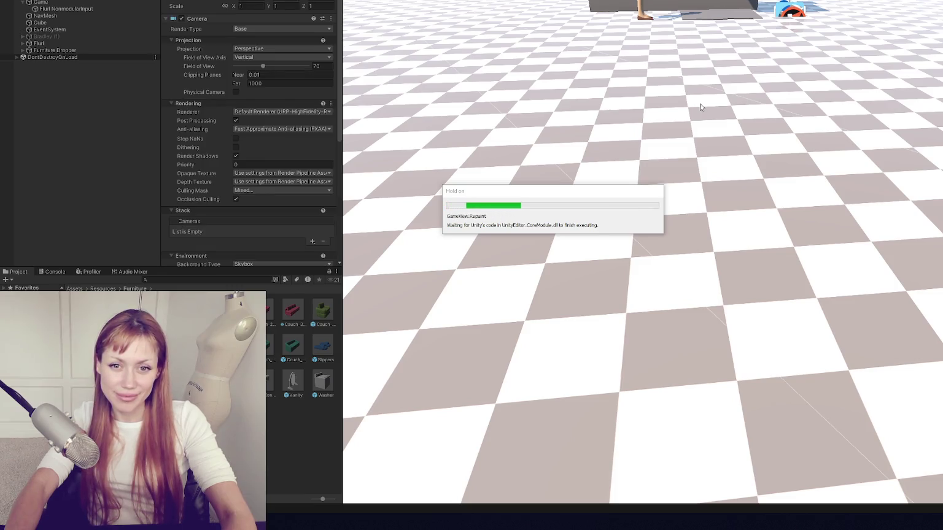
# Step: Spawn a toilet with the red button, carry and drop it, then spawn a TV console
pyautogui.press('d')
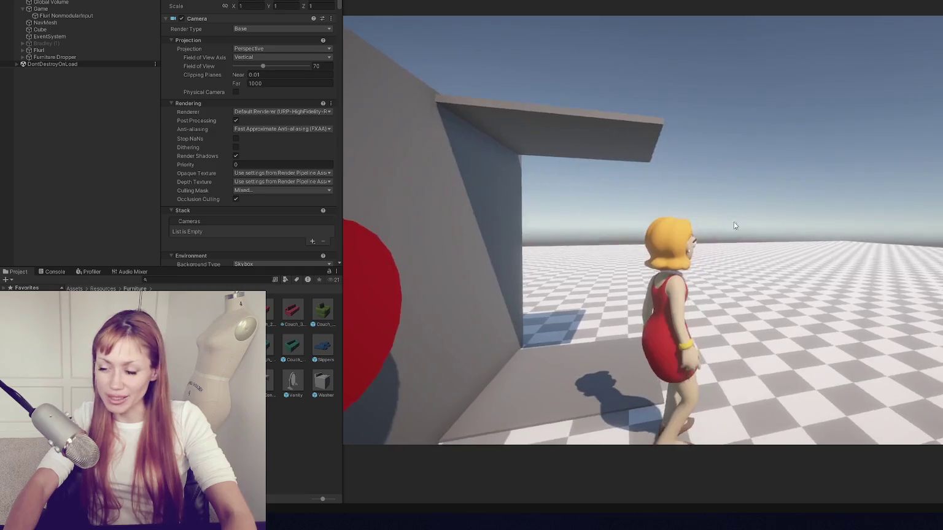
pyautogui.press('w')
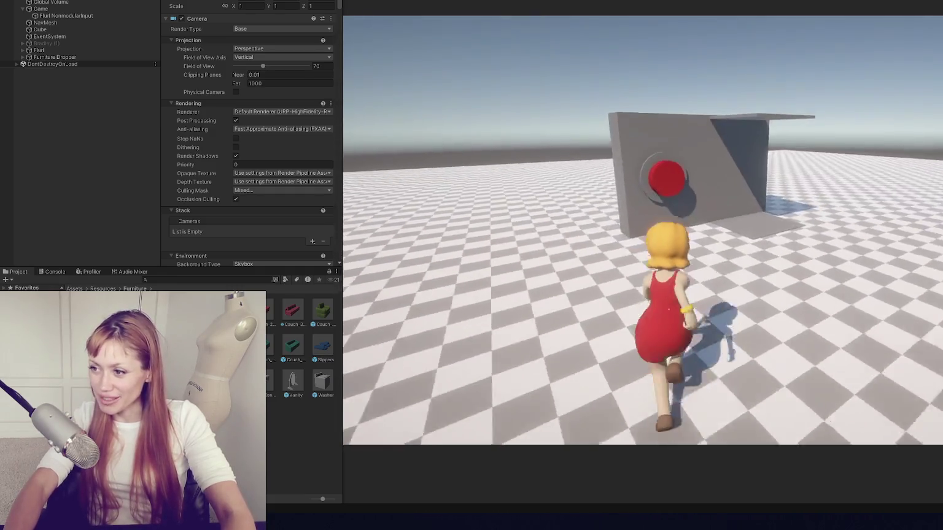
pyautogui.press('w')
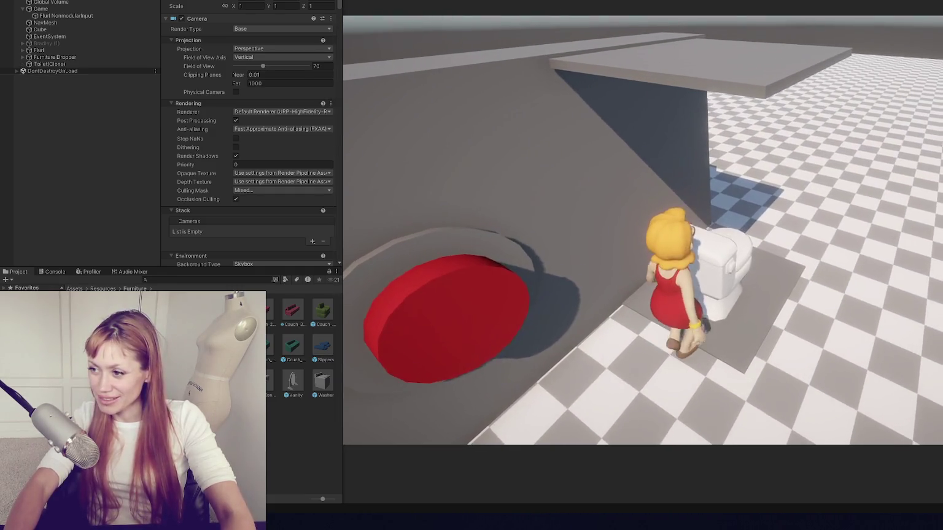
pyautogui.press('w')
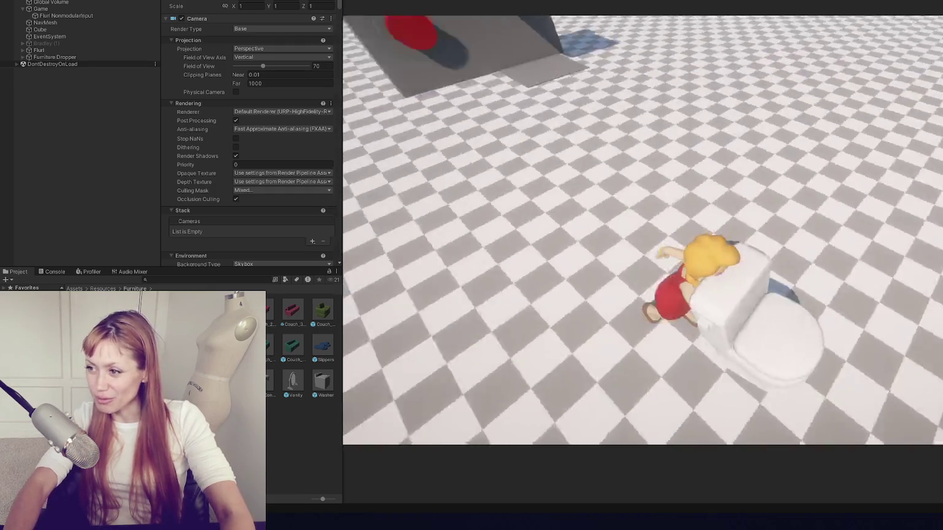
pyautogui.press('e')
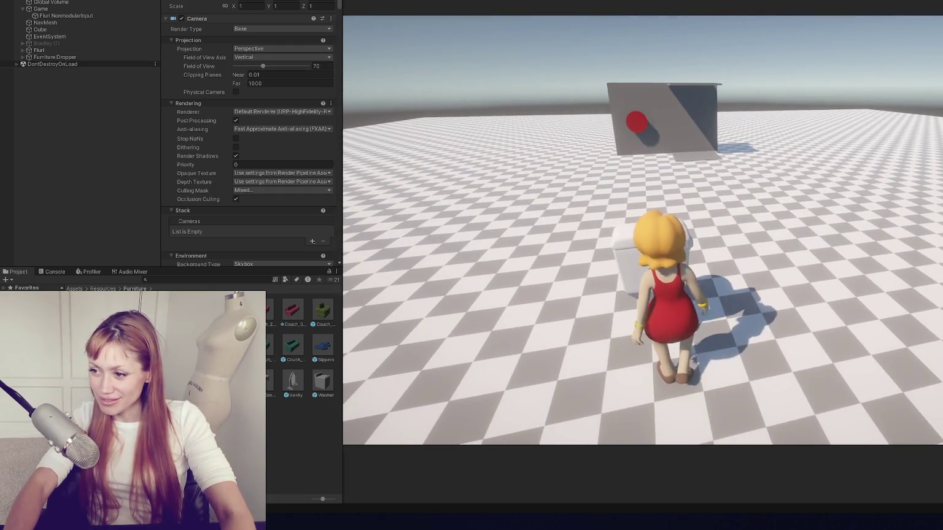
pyautogui.press('w')
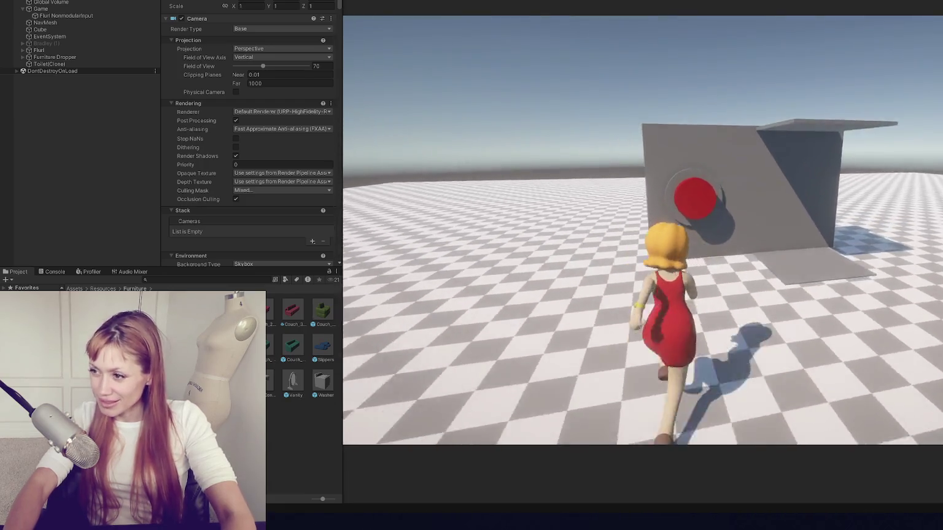
# Step: Walk to the bench and toilet, switch to first-person view and look around
pyautogui.press('w')
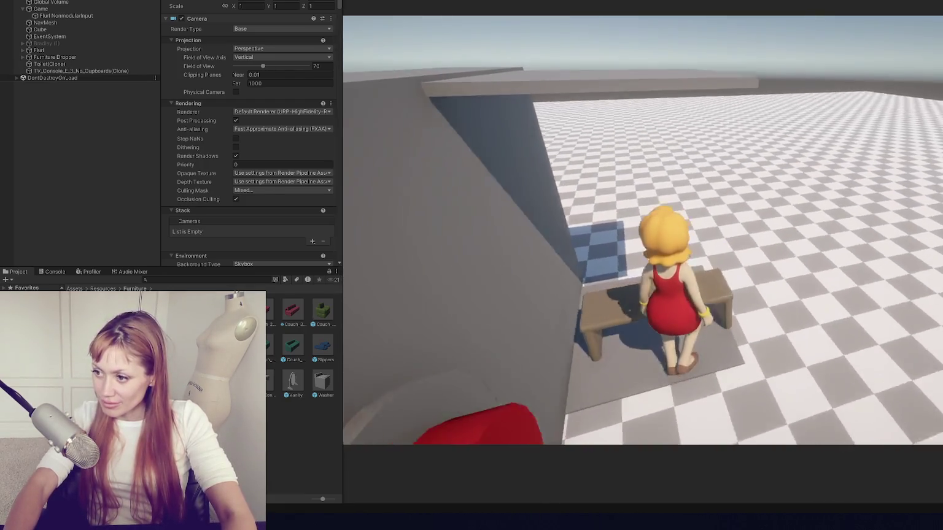
pyautogui.press('w')
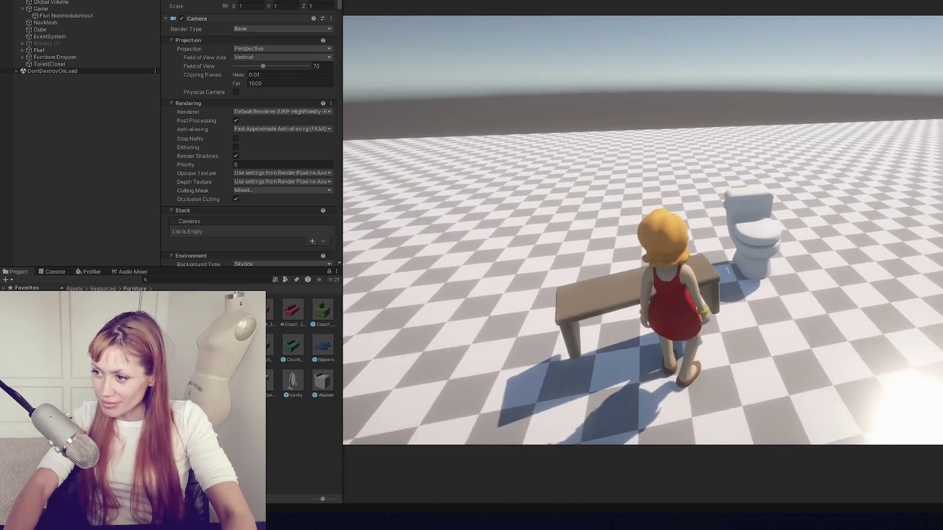
pyautogui.press('w')
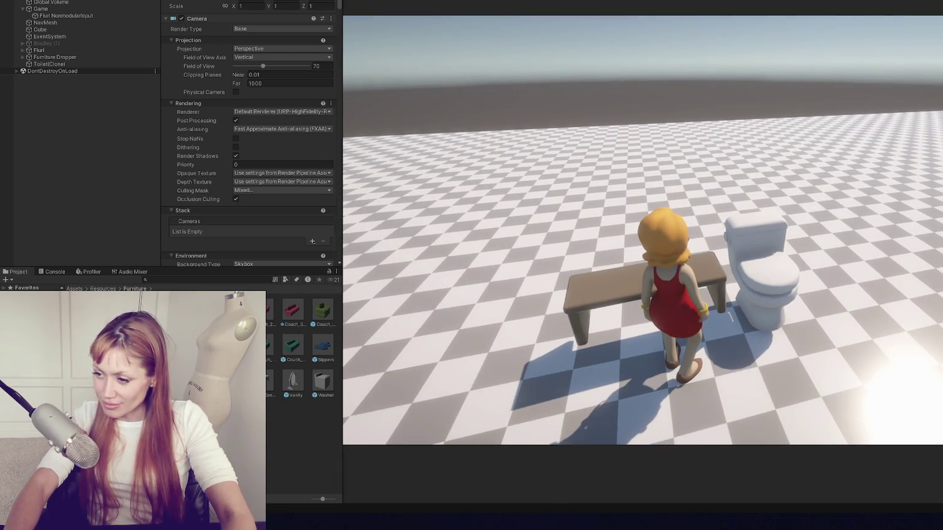
pyautogui.press('w')
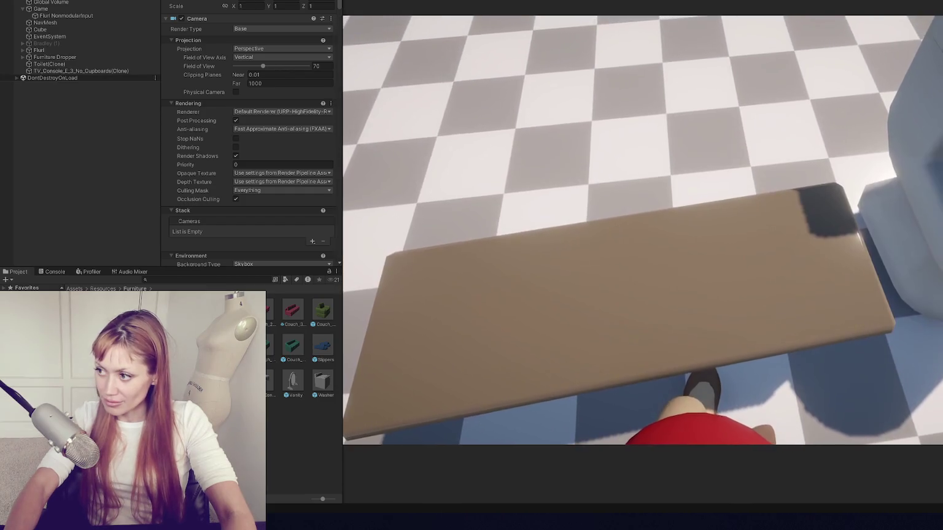
pyautogui.press('w')
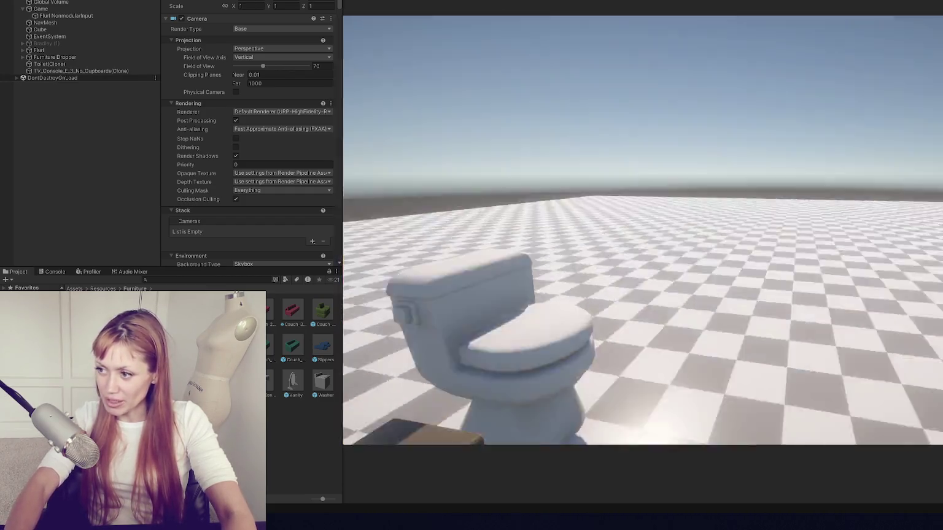
pyautogui.press('w')
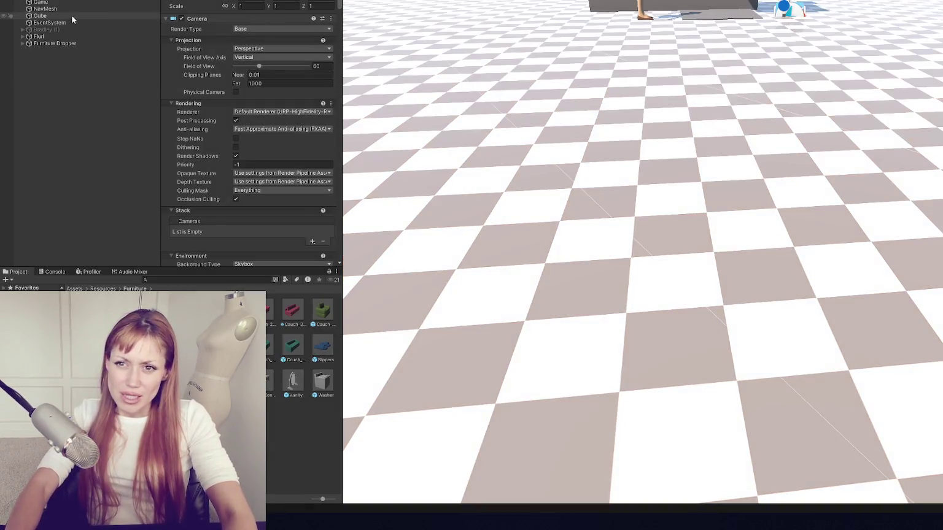
# Step: Select Flurl and collapse the Effects and Events foldouts in its components
pyautogui.click(84, 36)
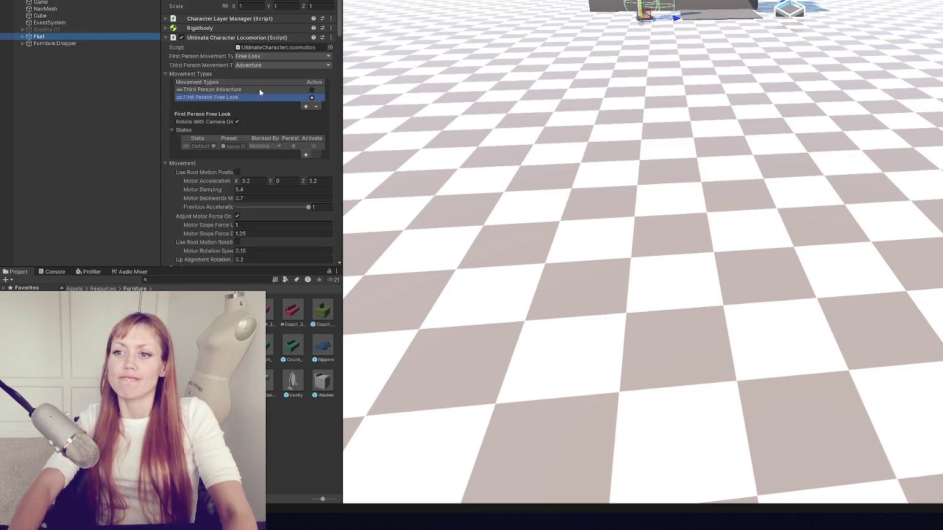
pyautogui.scroll(-5, 258, 119)
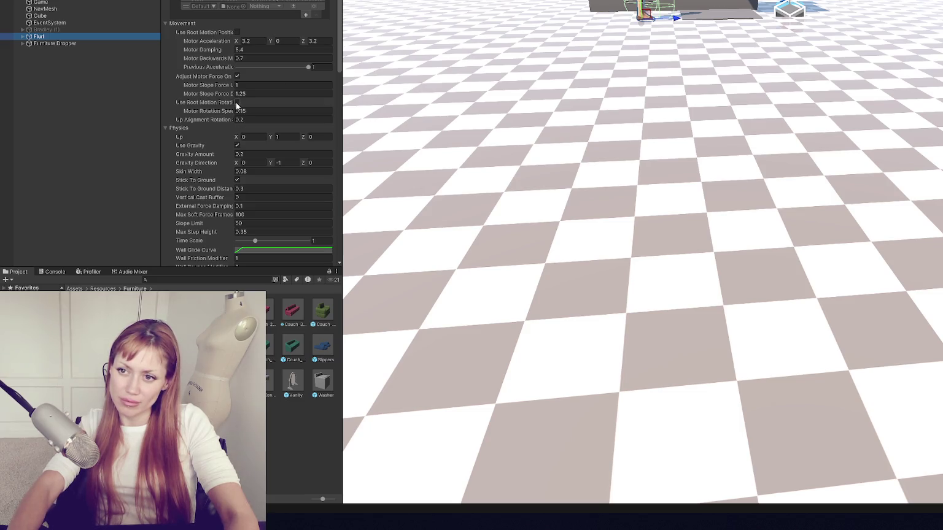
pyautogui.scroll(-10, 239, 98)
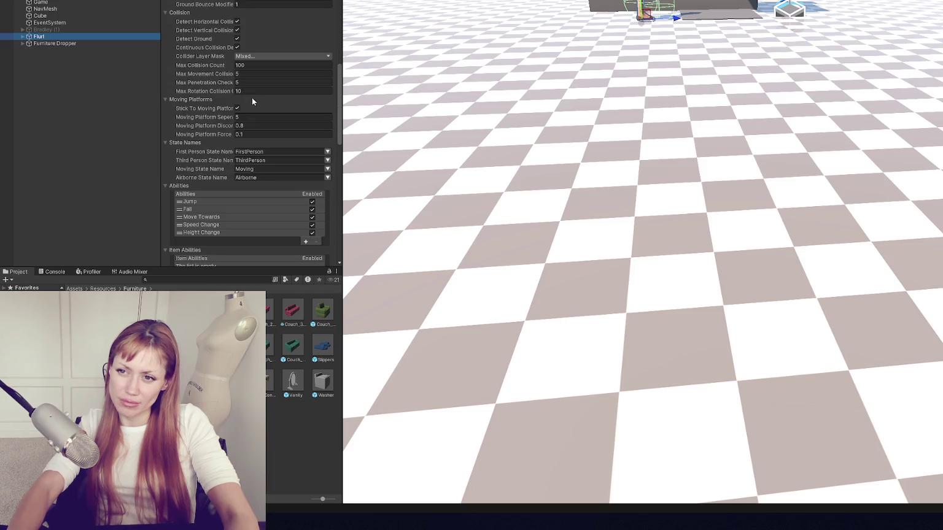
pyautogui.scroll(-6, 253, 99)
pyautogui.click(212, 121)
pyautogui.click(210, 130)
# Step: Collapse the remaining locomotion foldouts and enable Use Root Motion Rotation for Flurl
pyautogui.click(196, 121)
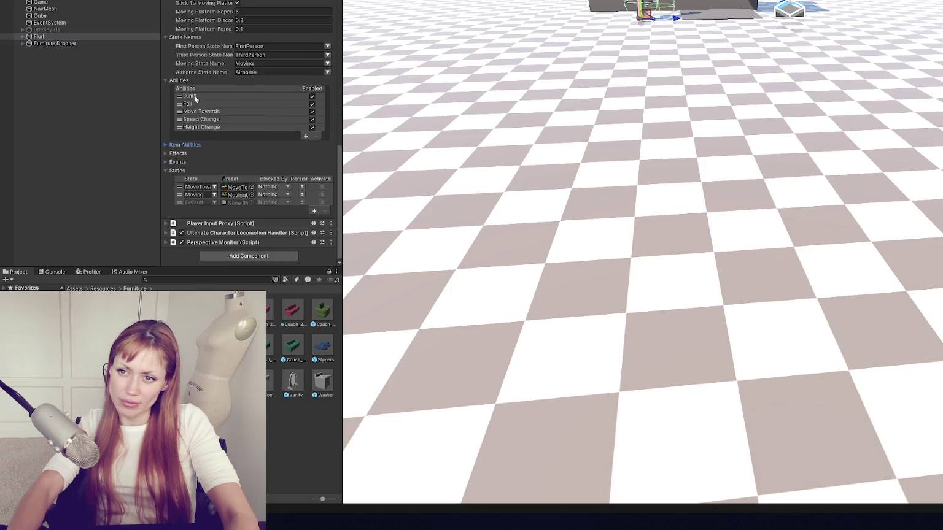
pyautogui.click(188, 81)
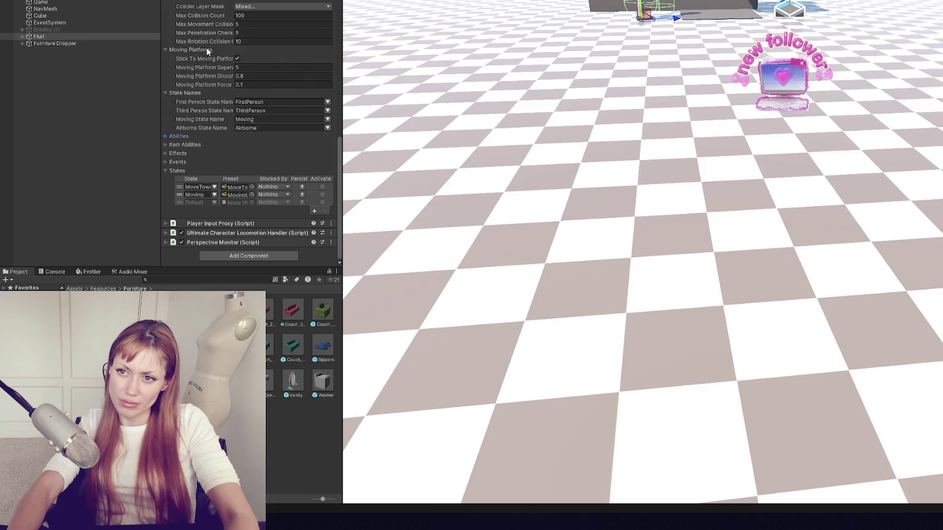
pyautogui.click(194, 91)
pyautogui.click(194, 84)
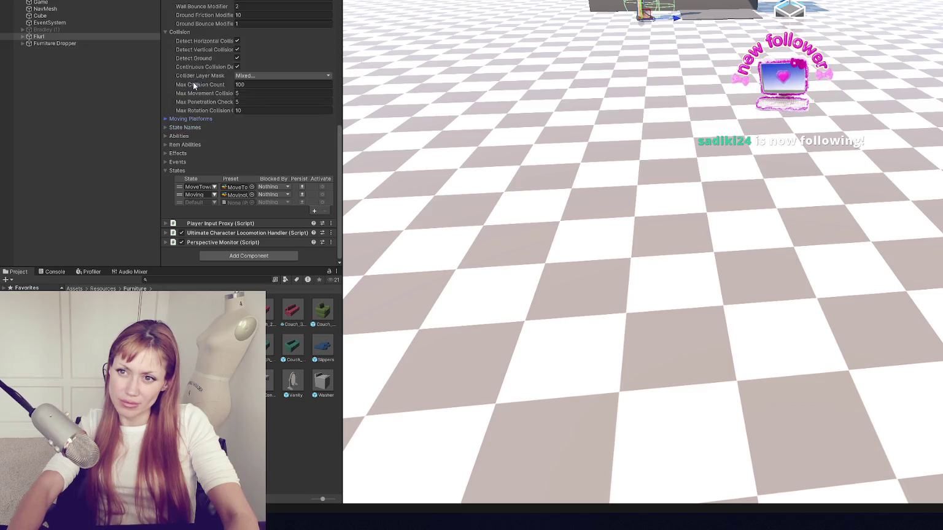
pyautogui.click(187, 33)
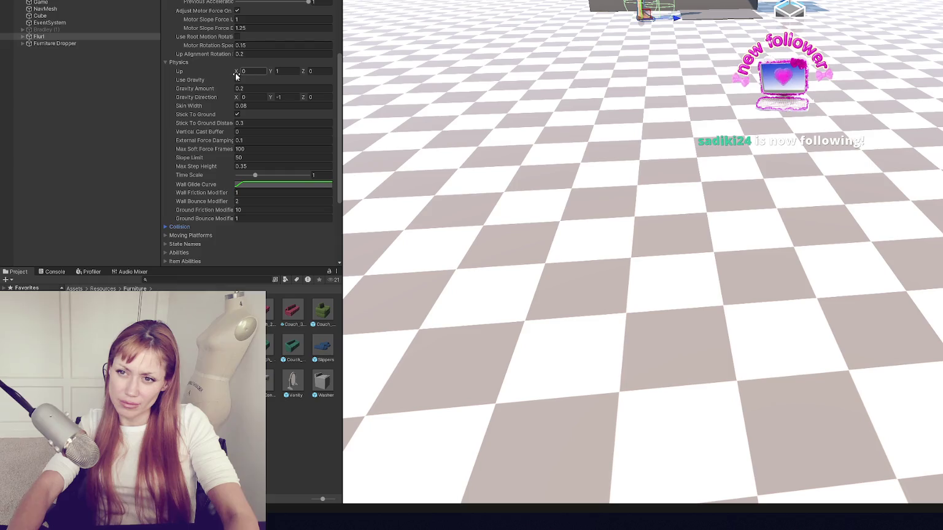
pyautogui.click(190, 63)
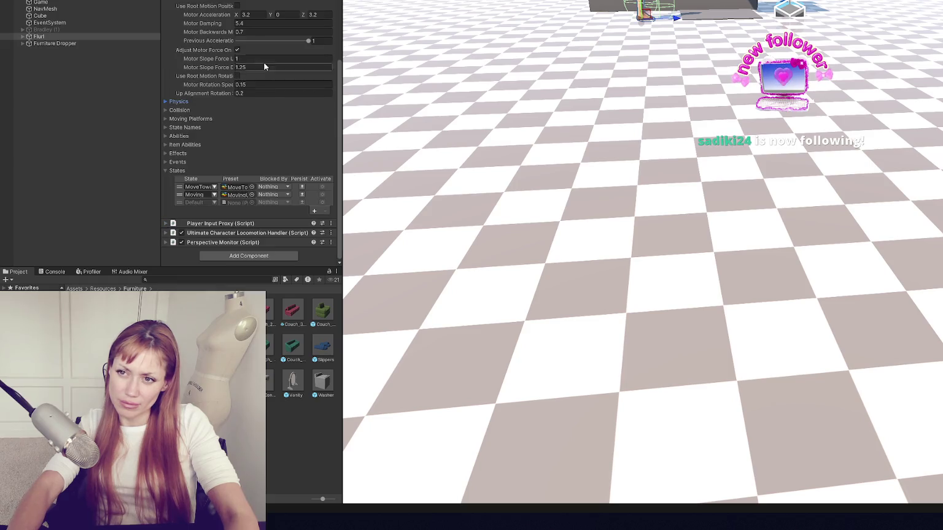
pyautogui.scroll(2, 247, 54)
pyautogui.click(237, 122)
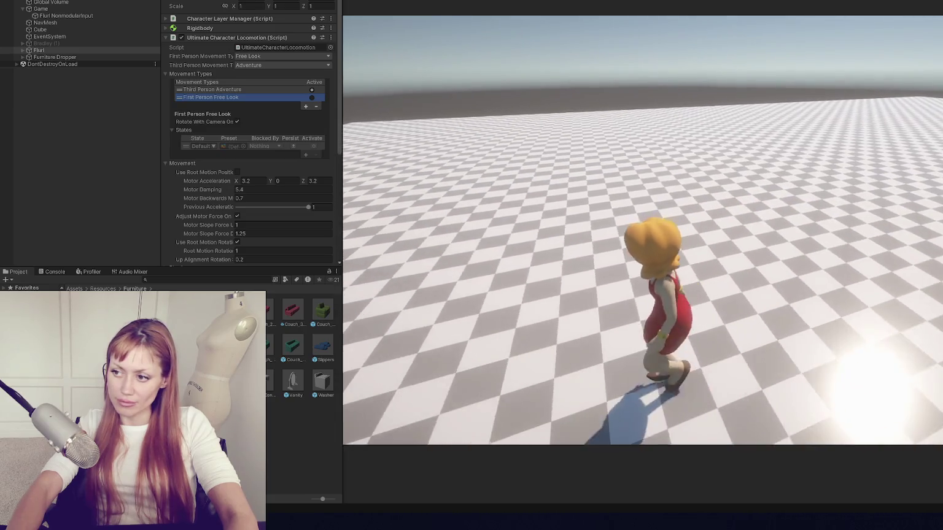
# Step: Stop the playtest, show the main camera's settings, then select Flurl Nonmodular
pyautogui.hotkey('ctrl', 'p')
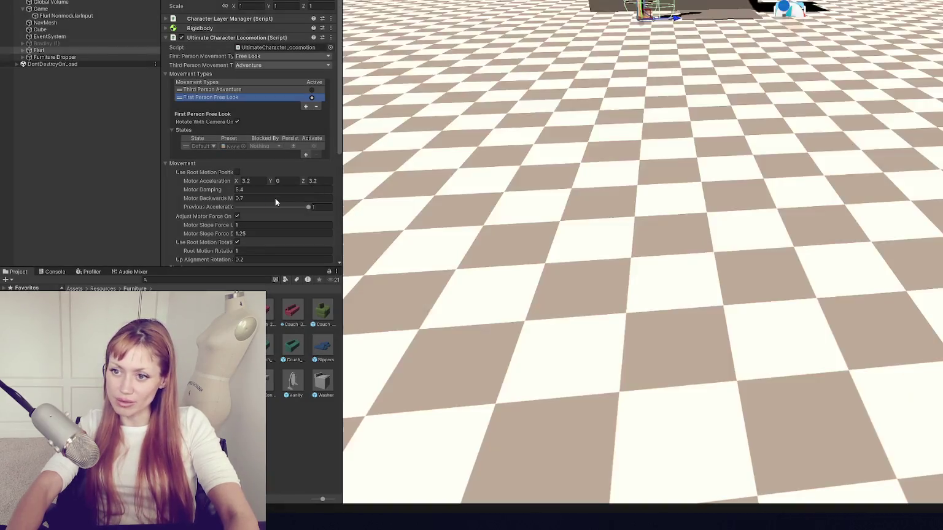
pyautogui.scroll(-3, 246, 203)
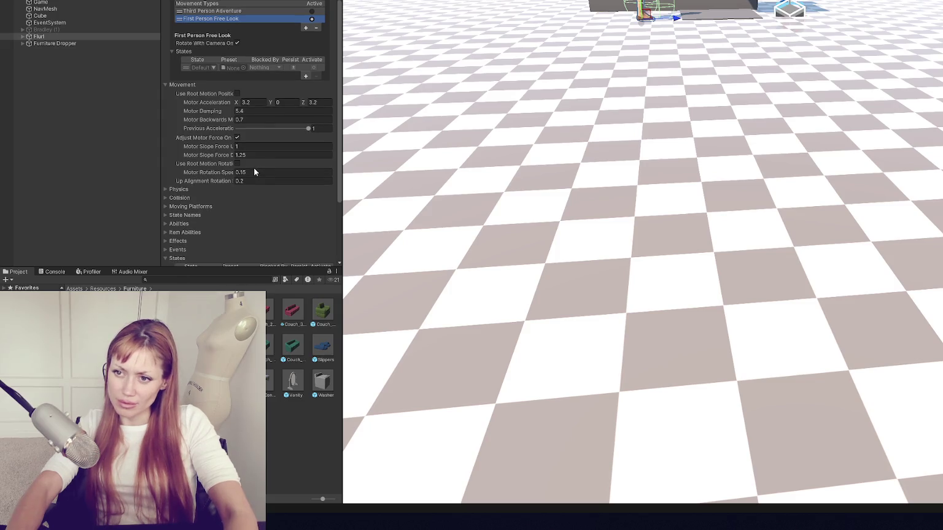
pyautogui.hotkey('ctrl', 'z')
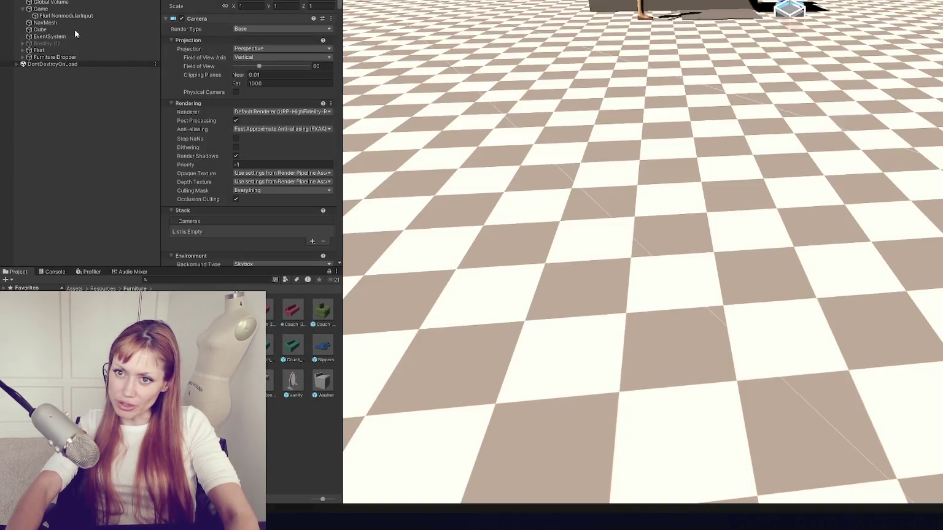
pyautogui.click(75, 43)
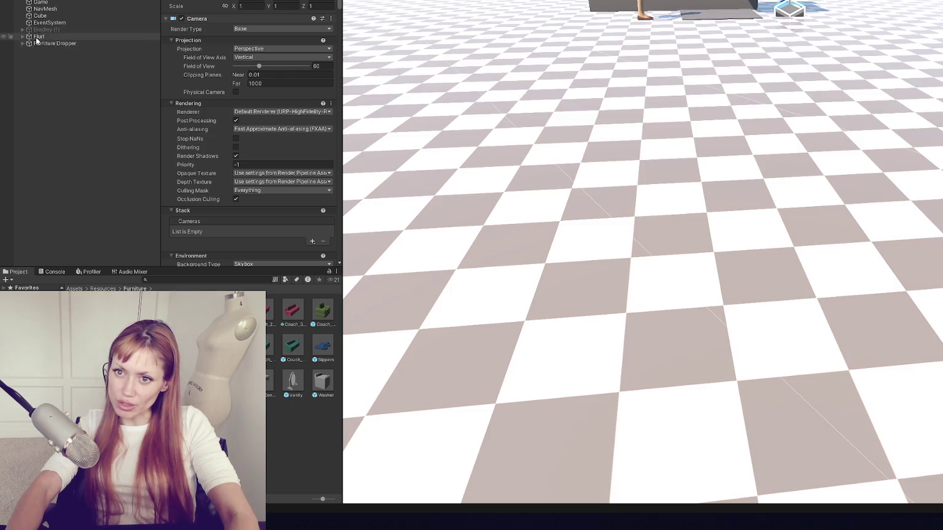
# Step: Collapse Animator Monitor and Flurl Nonmodular, select Flurl, and scroll to its movement types
pyautogui.scroll(-2, 237, 93)
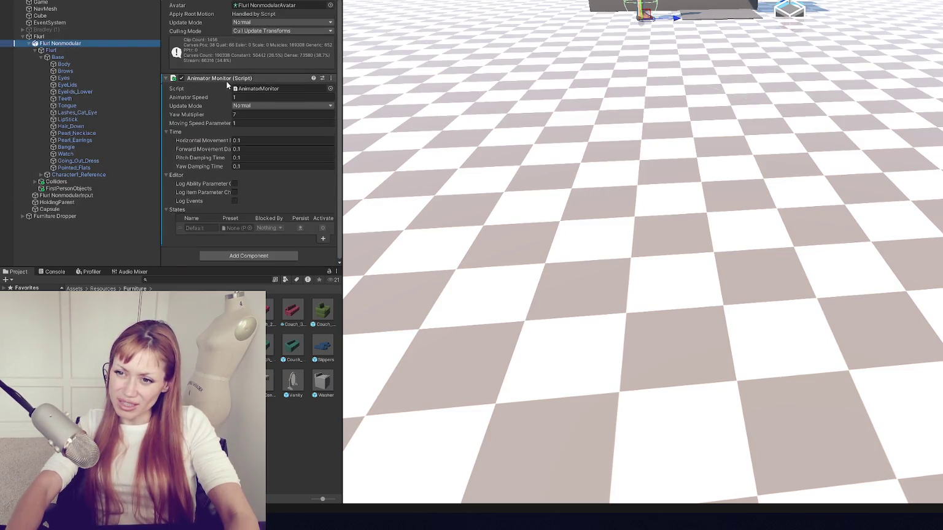
pyautogui.click(295, 80)
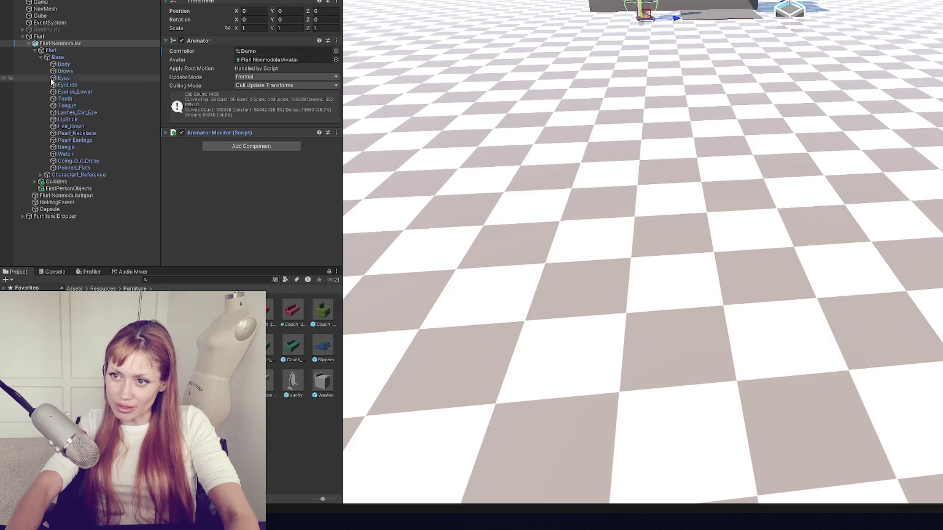
pyautogui.click(62, 50)
pyautogui.click(35, 50)
pyautogui.click(28, 45)
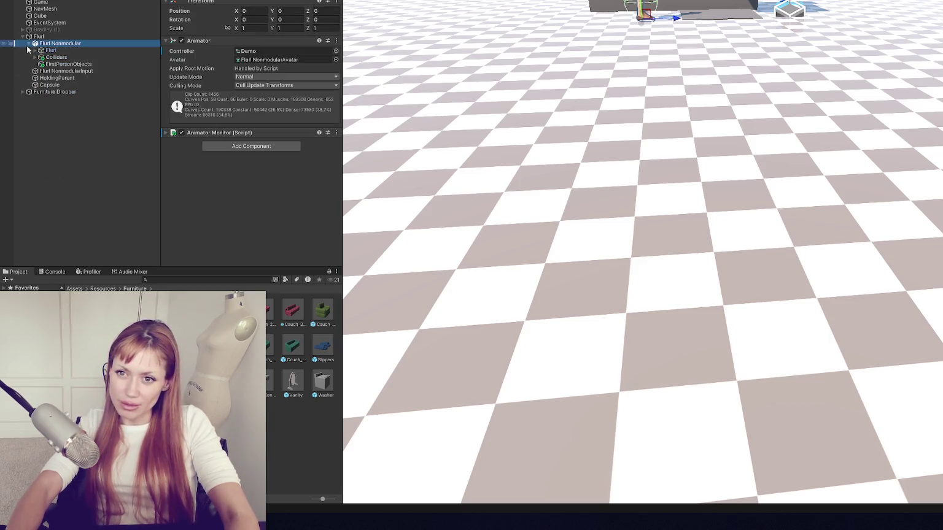
pyautogui.click(28, 44)
pyautogui.click(35, 36)
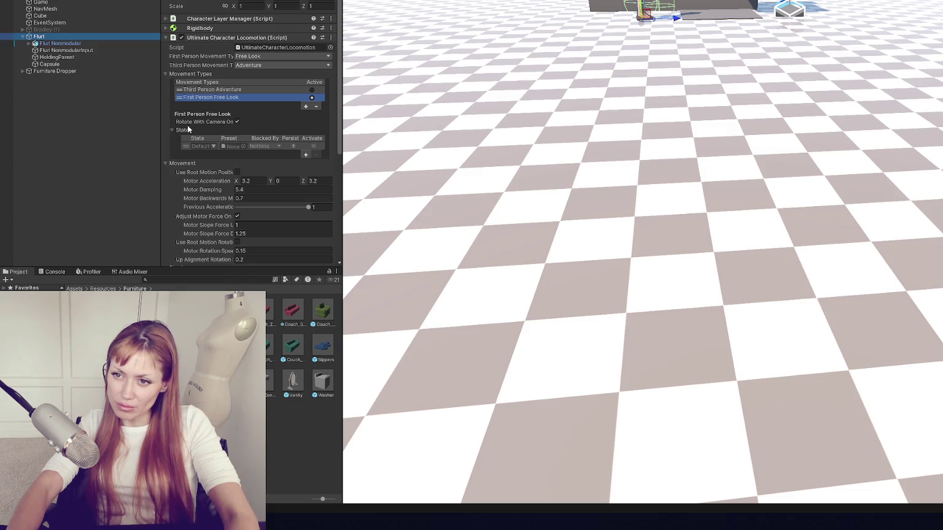
pyautogui.click(218, 99)
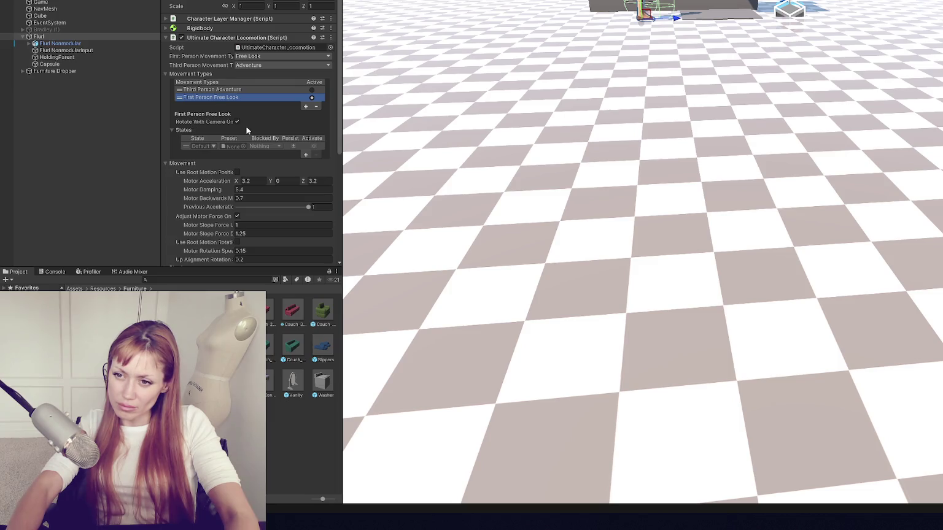
pyautogui.scroll(-3, 247, 130)
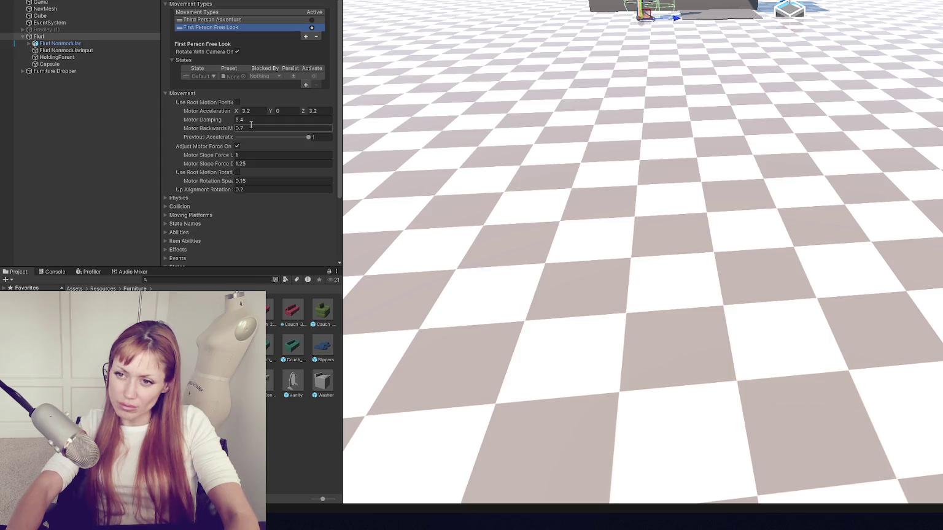
# Step: Widen the Inspector and set the camera's Third Person View Type to Adventure
pyautogui.moveTo(342, 118)
pyautogui.mouseDown()
pyautogui.moveTo(524, 118)
pyautogui.moveTo(312, 119)
pyautogui.mouseUp()
pyautogui.moveTo(312, 70); pyautogui.dragTo(461, 69)
pyautogui.scroll(-10, 404, 62)
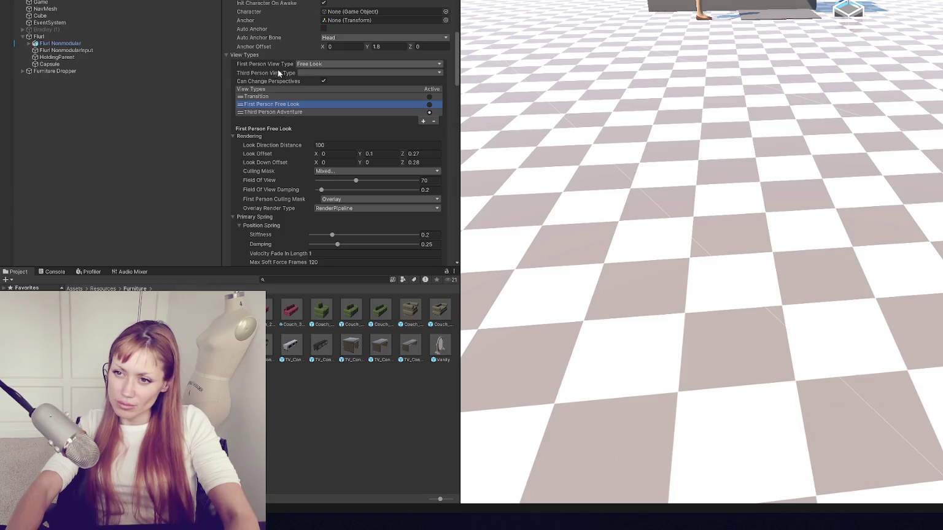
pyautogui.scroll(-3, 308, 113)
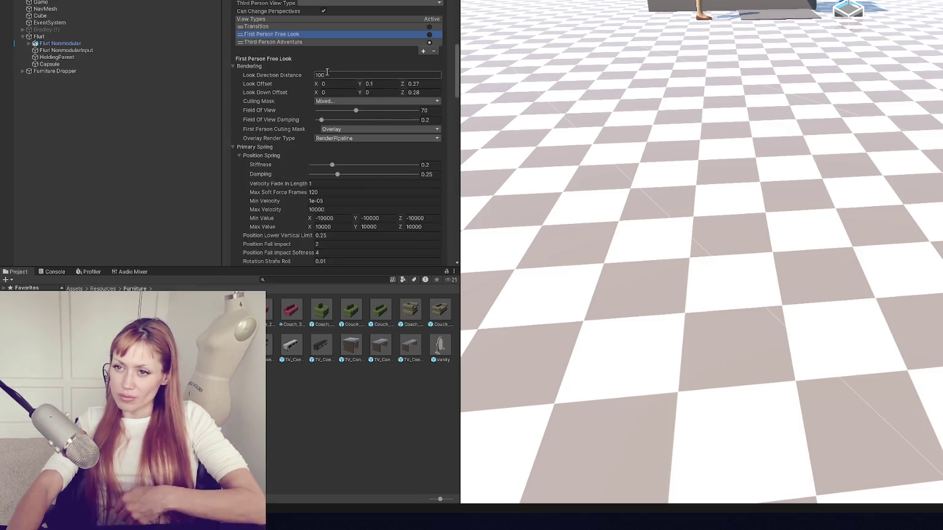
pyautogui.click(336, 5)
pyautogui.click(332, 11)
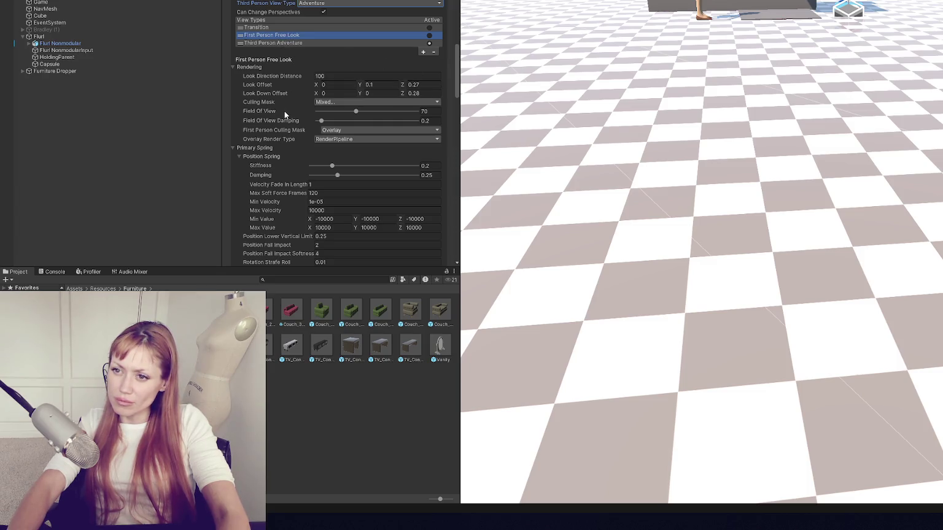
# Step: Review the remaining camera controller settings further down the Inspector
pyautogui.scroll(-1, 370, 87)
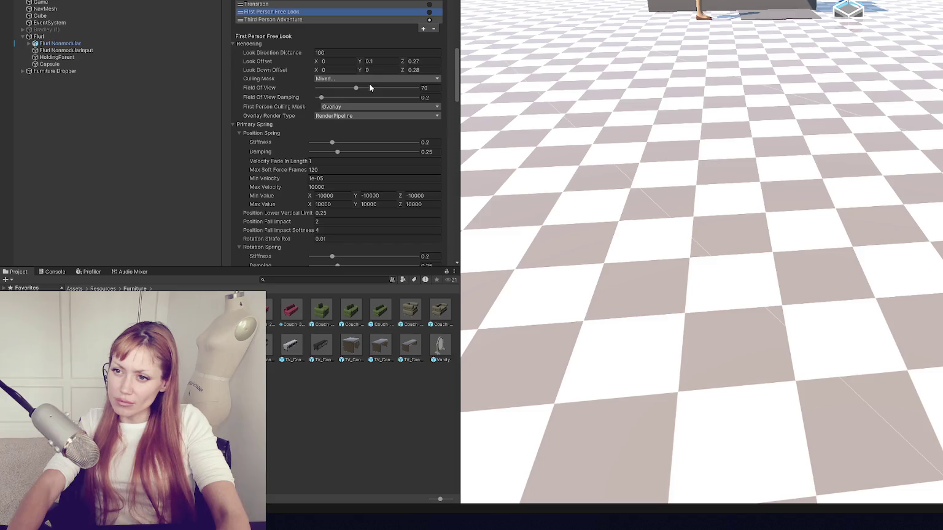
pyautogui.scroll(-2, 370, 87)
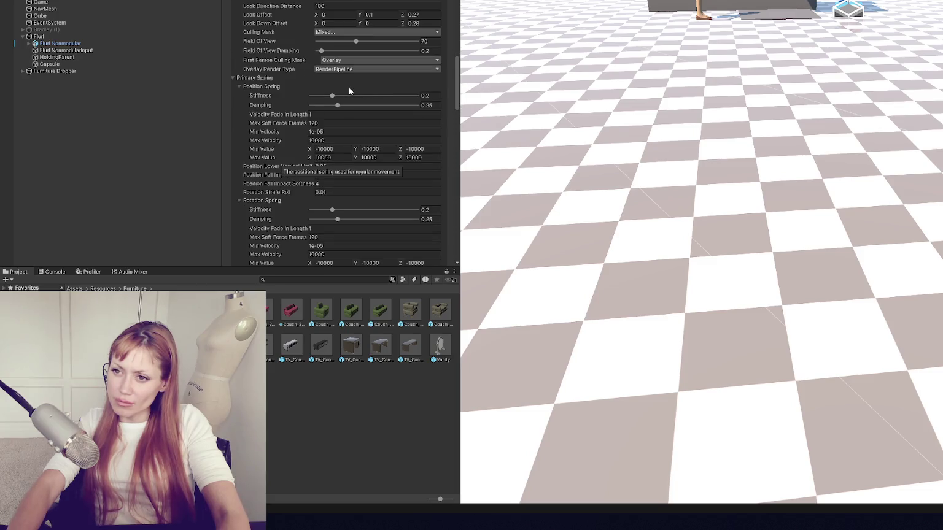
pyautogui.scroll(-10, 347, 90)
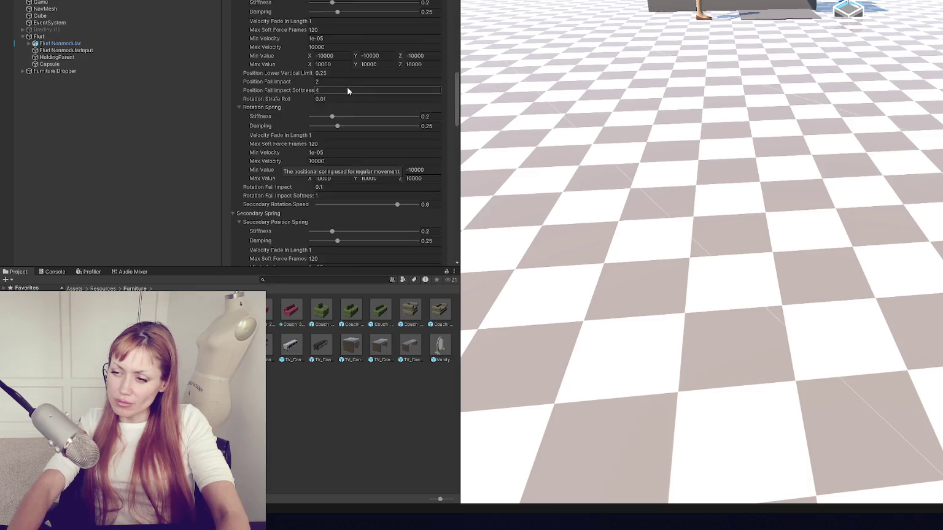
pyautogui.scroll(-9, 354, 90)
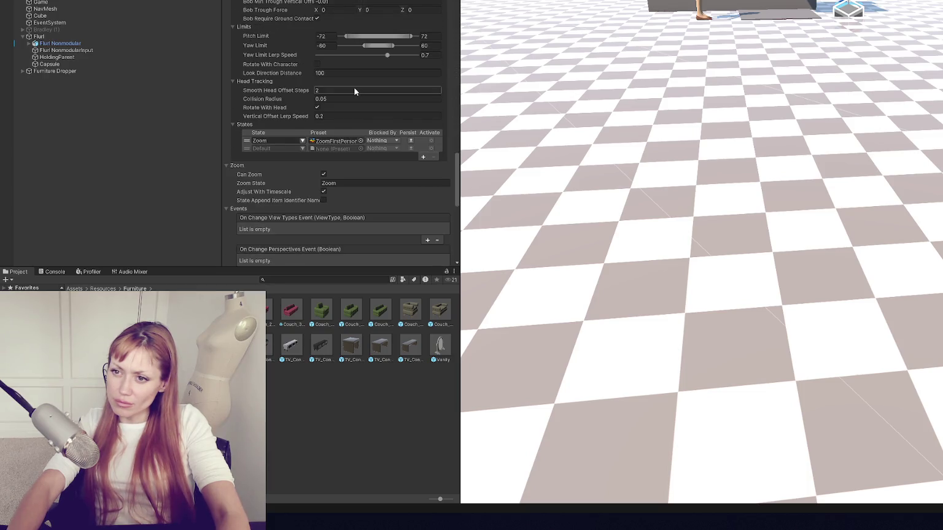
pyautogui.scroll(-4, 354, 91)
pyautogui.scroll(-6, 355, 92)
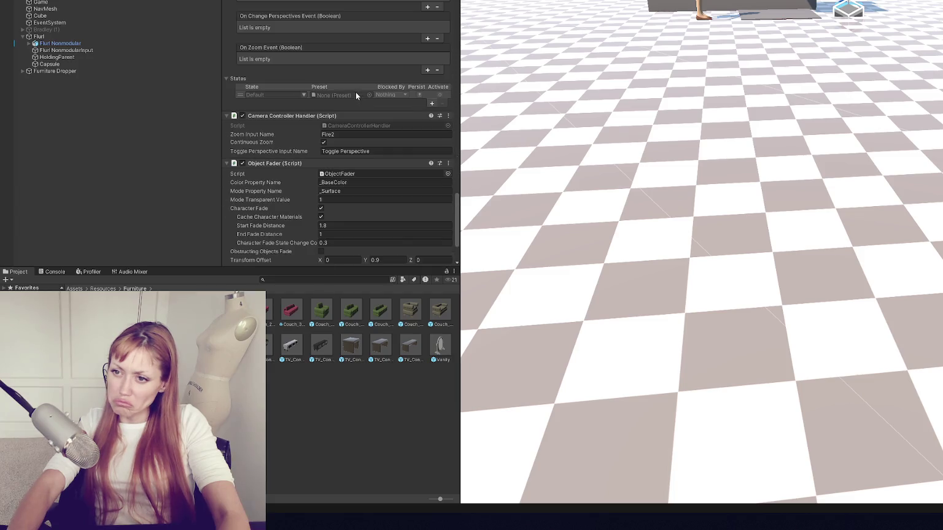
pyautogui.scroll(-3, 355, 91)
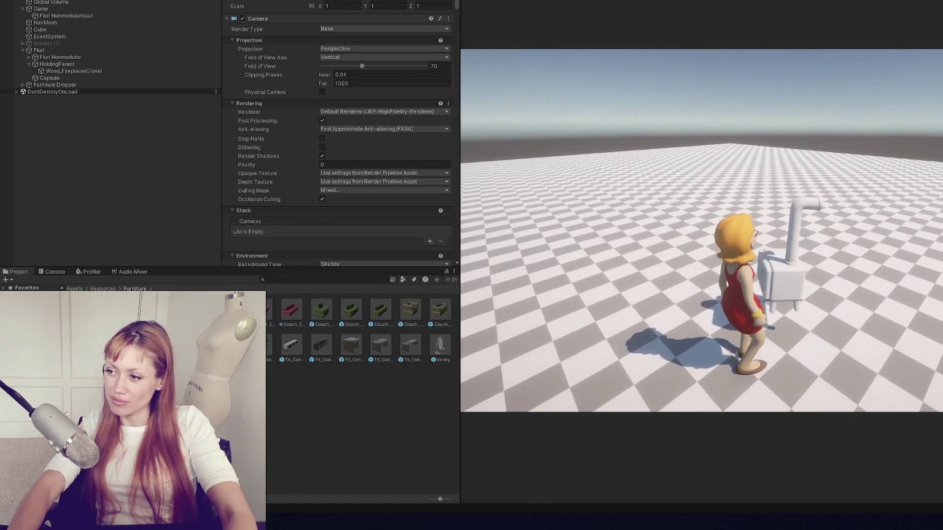
# Step: Drop the fireplace, spawn a TV console at the wall button, then carry it and set it down
pyautogui.press('e')
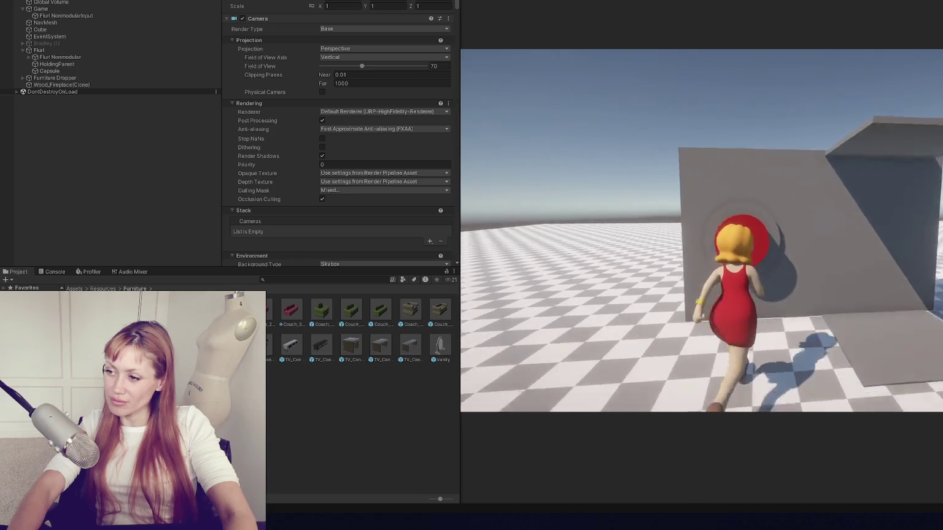
pyautogui.press('e')
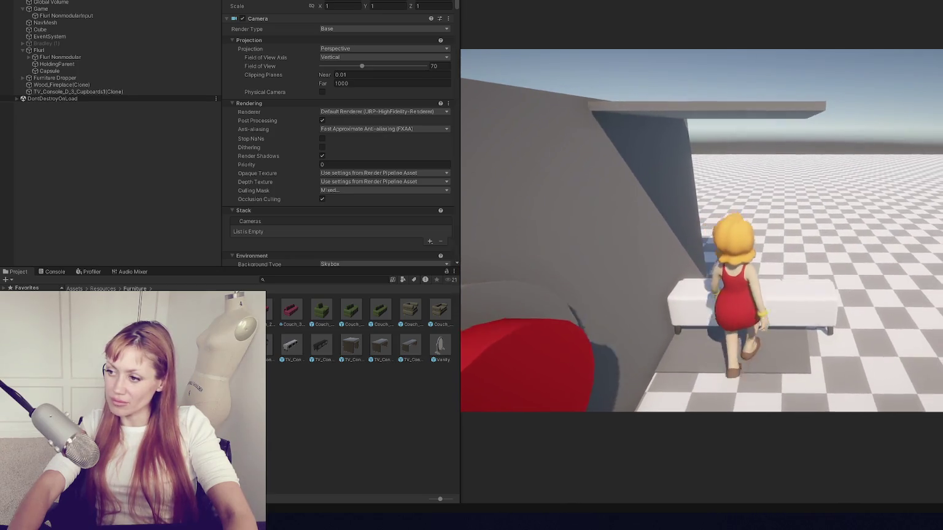
pyautogui.press('e')
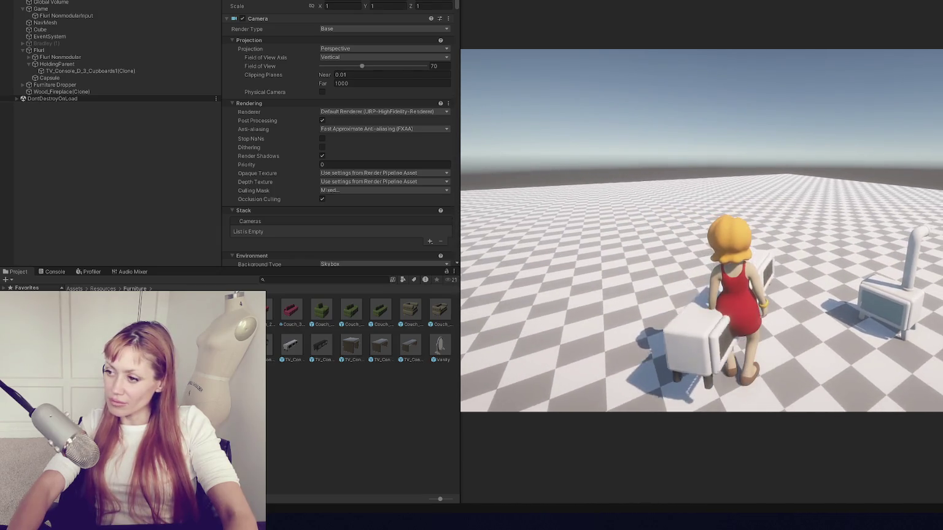
pyautogui.press('e')
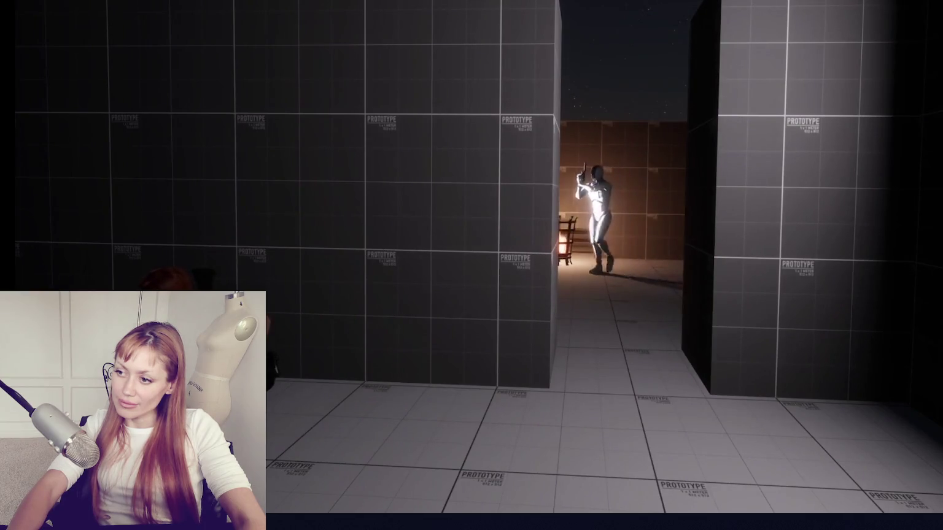
pyautogui.press('space')
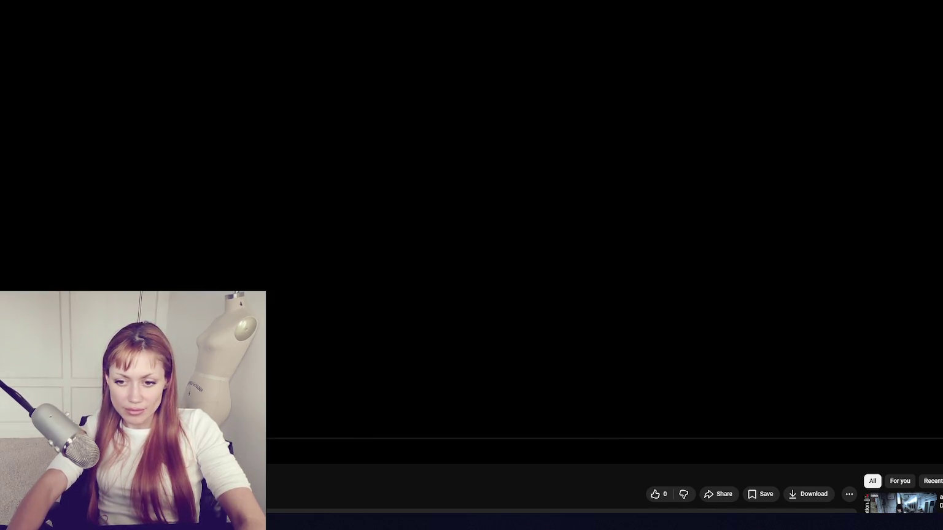
# Step: Pause the robot-arena gameplay video with space and K, then resume it from the player
pyautogui.press('space')
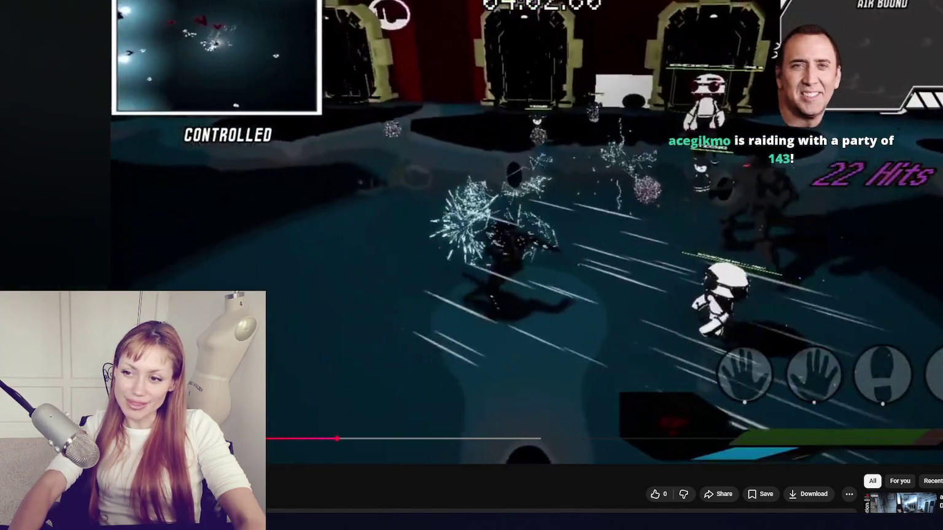
pyautogui.press('k')
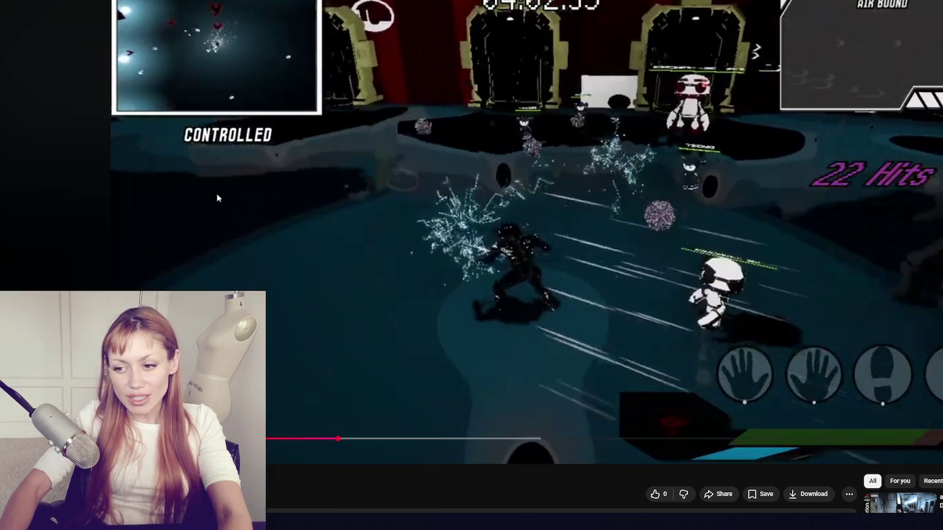
pyautogui.click(274, 208)
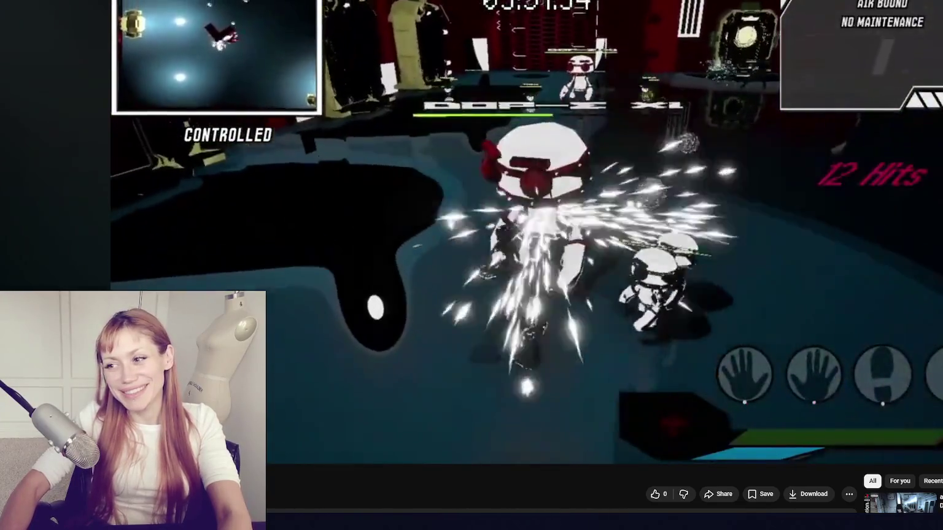
# Step: Pause and resume the robot-fight video, close the Input Actions window, then advance to the drive photo
pyautogui.click(373, 315)
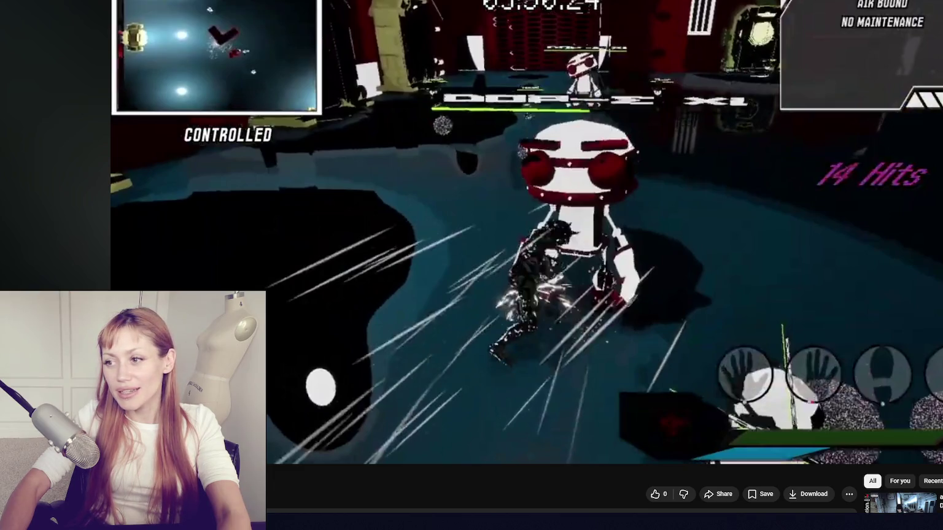
pyautogui.press('space')
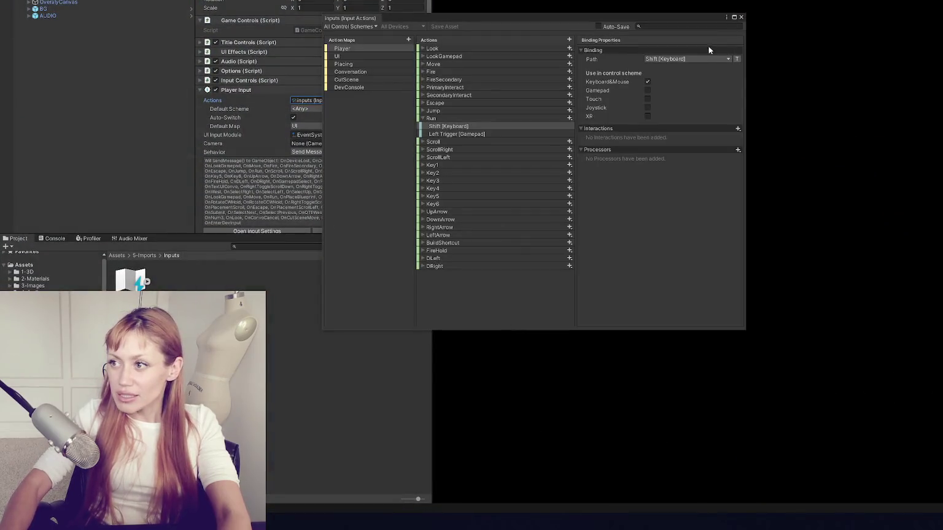
pyautogui.click(742, 17)
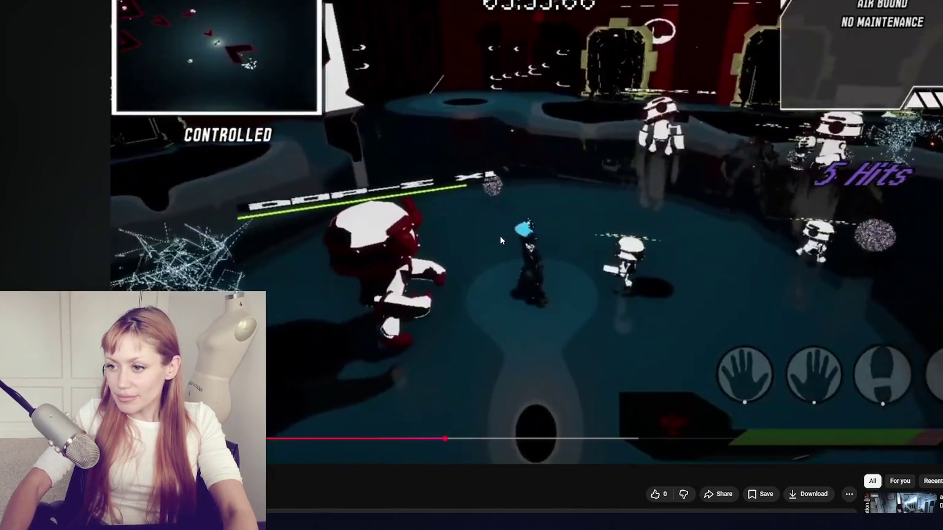
pyautogui.click(602, 247)
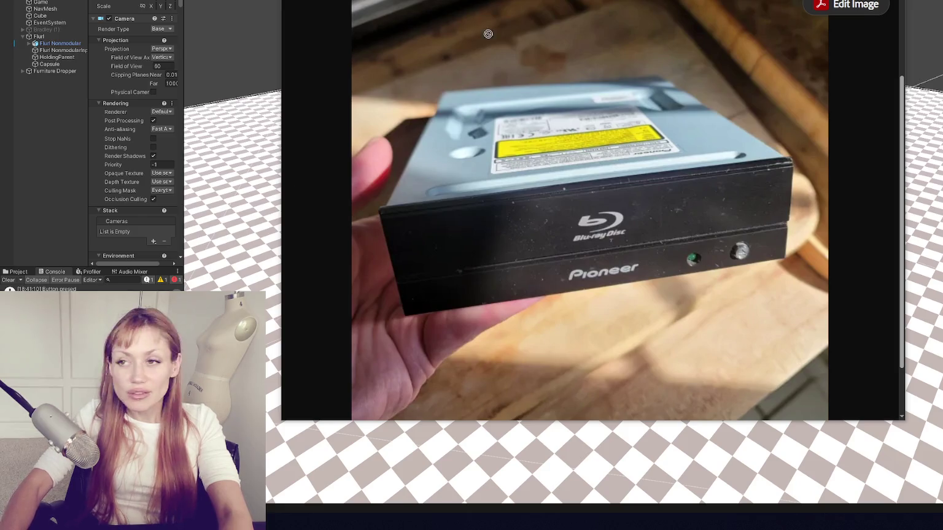
pyautogui.press('Right')
# Step: Scroll through the drive-internals close-up, then bring up the Unity project's asset files
pyautogui.scroll(-3, 573, 315)
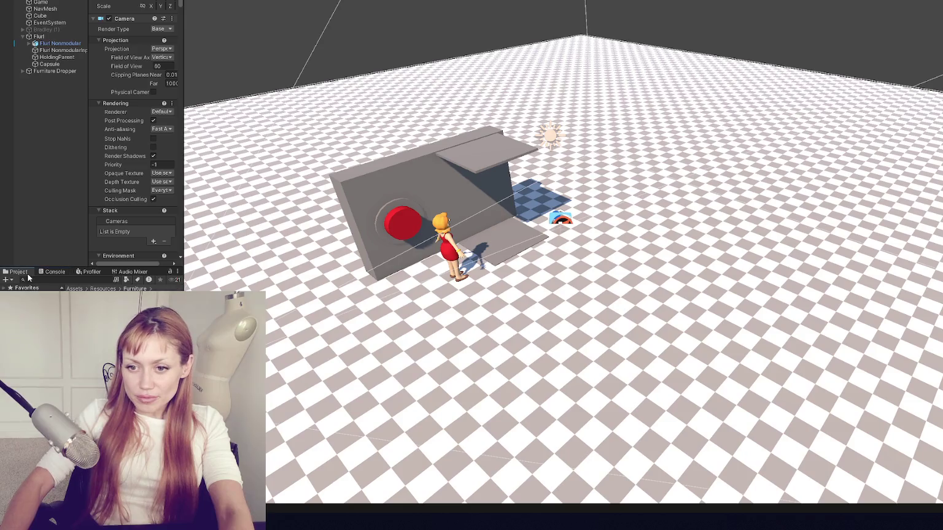
pyautogui.click(15, 272)
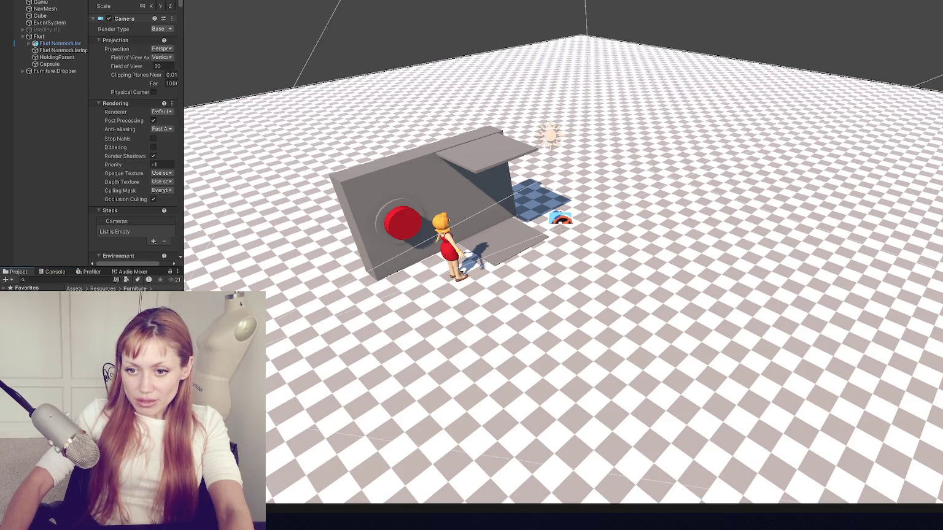
# Step: Navigate the Project panel from Resources into Scenes and up to the Goodies! folder
pyautogui.click(103, 289)
pyautogui.click(37, 325)
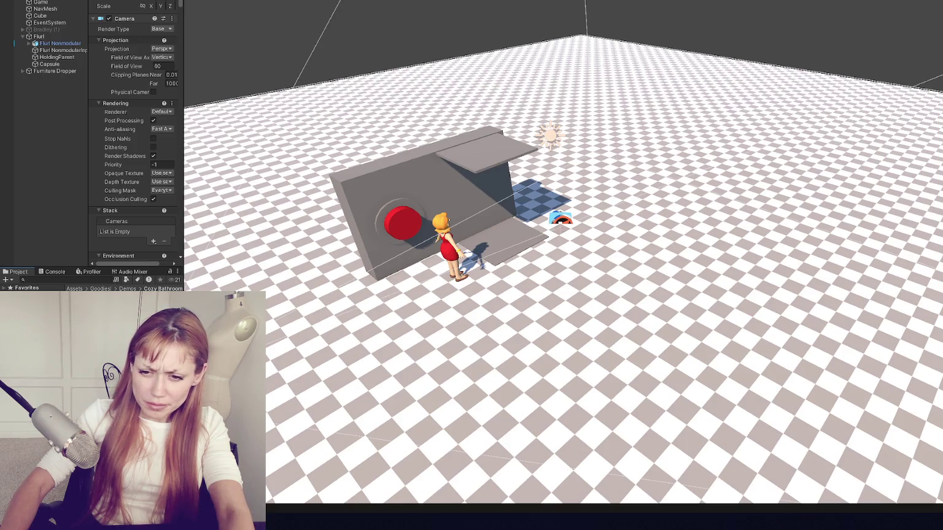
pyautogui.click(100, 289)
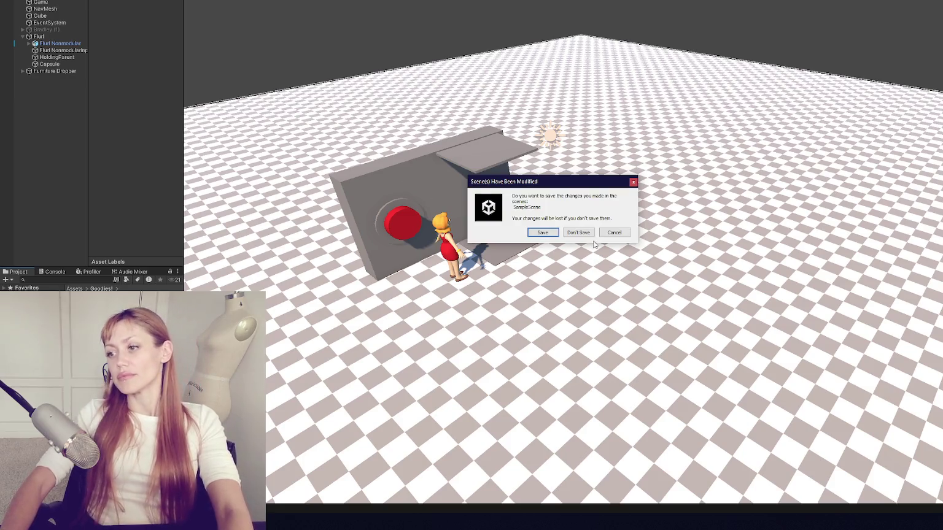
# Step: Open the cozy house scene, orbit to a frontal view and select a kitchen stool
pyautogui.click(620, 235)
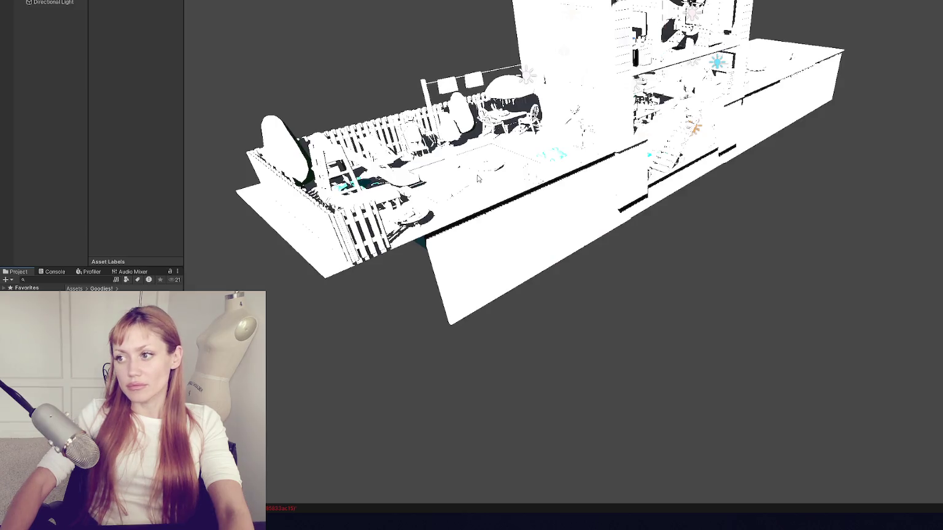
pyautogui.scroll(10, 689, 218)
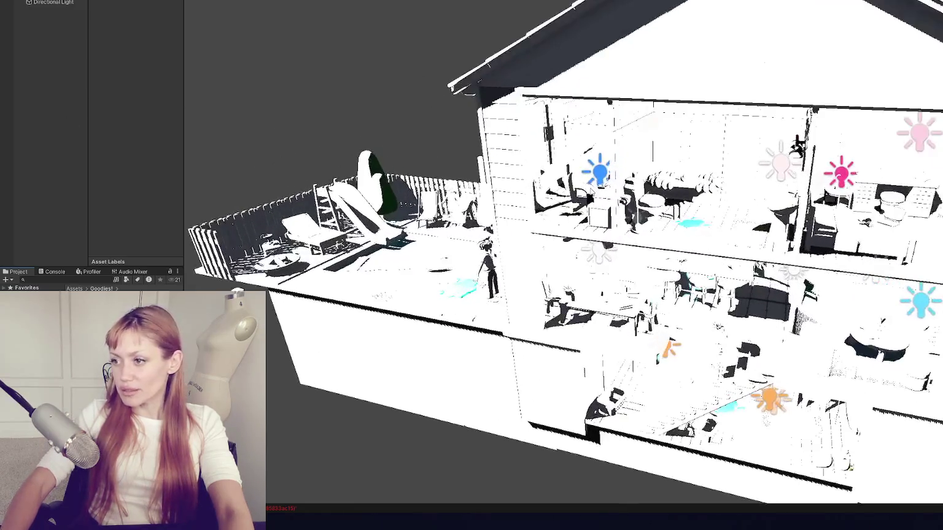
pyautogui.moveTo(688, 216)
pyautogui.mouseDown()
pyautogui.moveTo(657, 186)
pyautogui.moveTo(488, 174)
pyautogui.moveTo(482, 26)
pyautogui.mouseUp()
pyautogui.scroll(5, 599, 240)
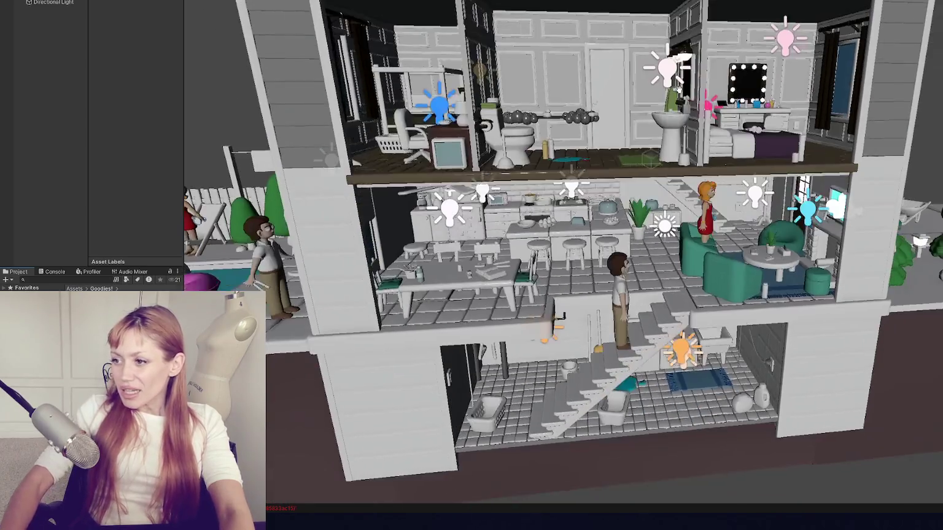
pyautogui.click(598, 240)
pyautogui.moveTo(598, 240)
pyautogui.mouseDown()
pyautogui.moveTo(539, 163)
pyautogui.moveTo(620, 191)
pyautogui.moveTo(862, 86)
pyautogui.moveTo(606, 185)
pyautogui.moveTo(552, 135)
pyautogui.moveTo(584, 92)
pyautogui.mouseUp()
# Step: Frame the female character by the pool, widen to the patio, then clear the selection
pyautogui.click(537, 123)
pyautogui.press('f')
pyautogui.moveTo(629, 67)
pyautogui.mouseDown()
pyautogui.moveTo(784, 71)
pyautogui.moveTo(832, 121)
pyautogui.moveTo(650, 109)
pyautogui.mouseUp()
pyautogui.scroll(-6, 650, 109)
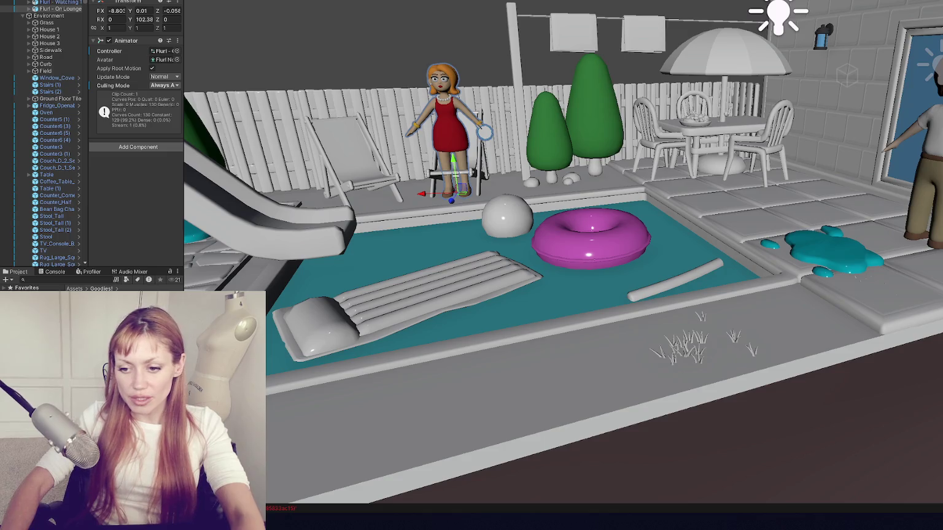
pyautogui.click(457, 239)
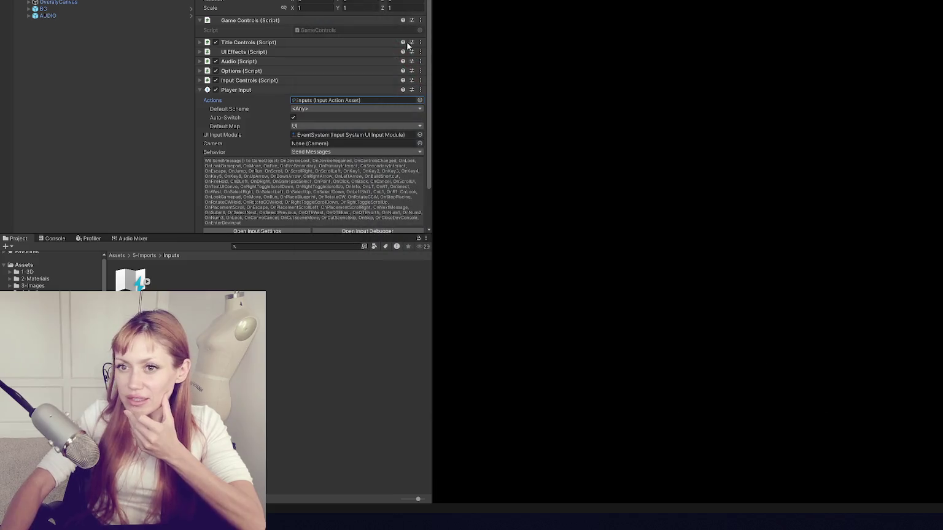
pyautogui.click(155, 38)
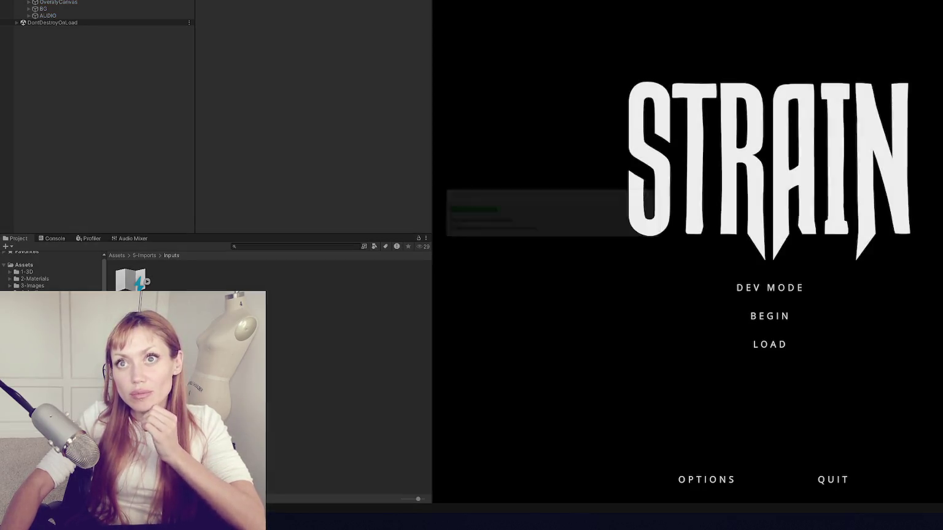
# Step: Widen the Game view, start STRAIN in DEV MODE, drop the plank, and collect wildberries and a newspaper
pyautogui.moveTo(436, 78); pyautogui.dragTo(90, 105)
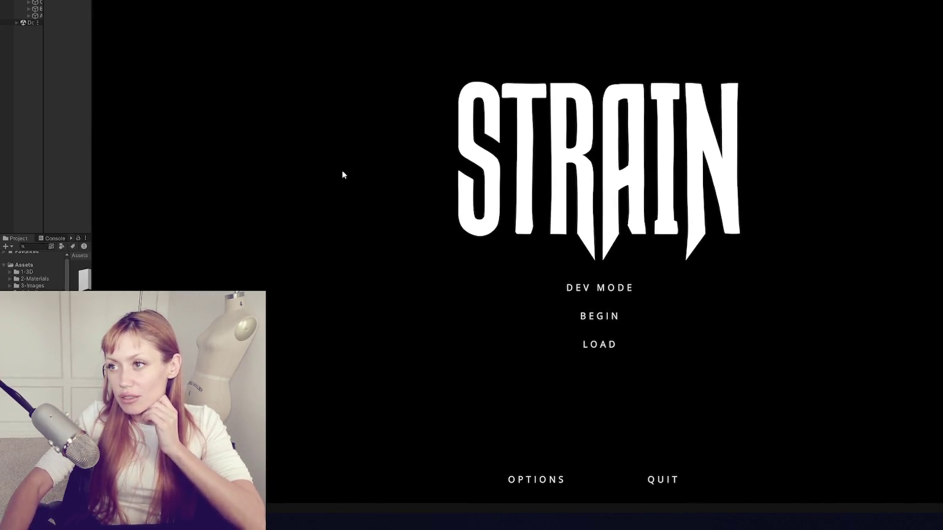
pyautogui.click(605, 289)
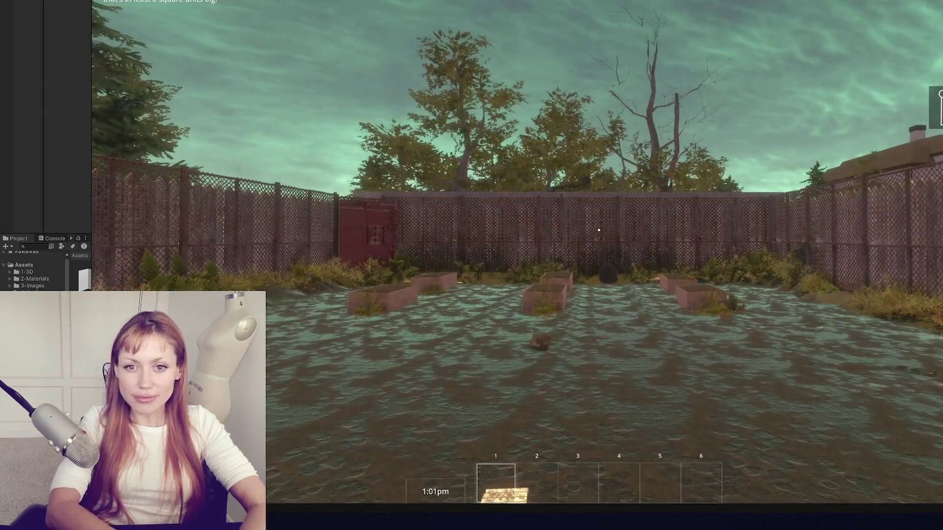
pyautogui.click(598, 230)
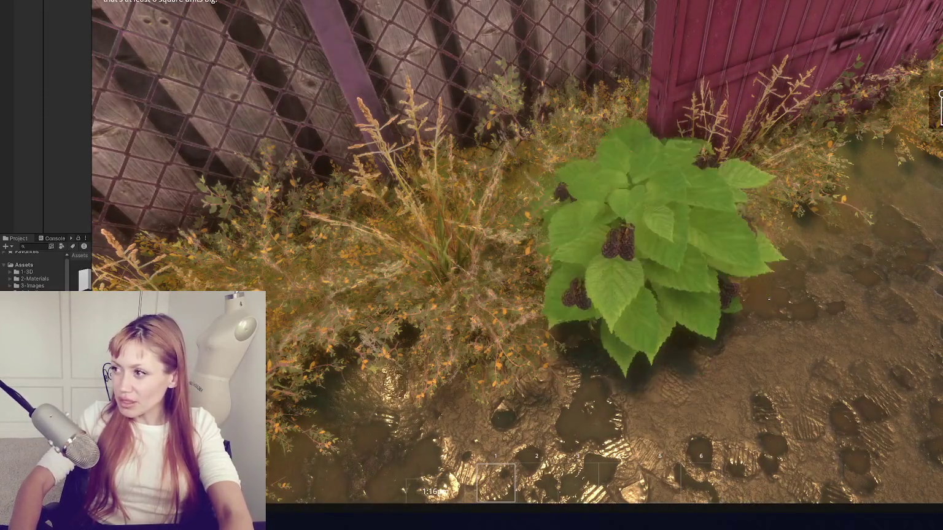
pyautogui.click(599, 252)
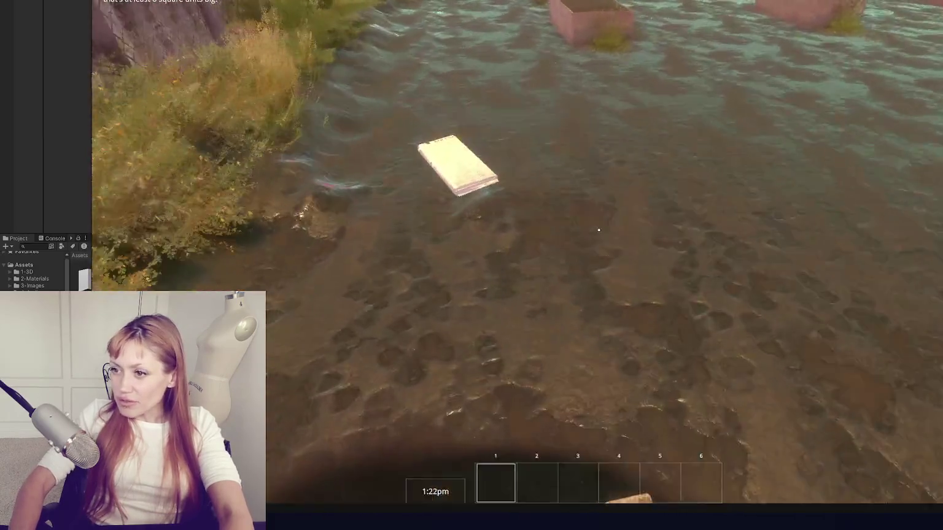
pyautogui.click(599, 231)
# Step: Build a Newspaper Bed on the ground from the Build list and lie down on it
pyautogui.press('Escape')
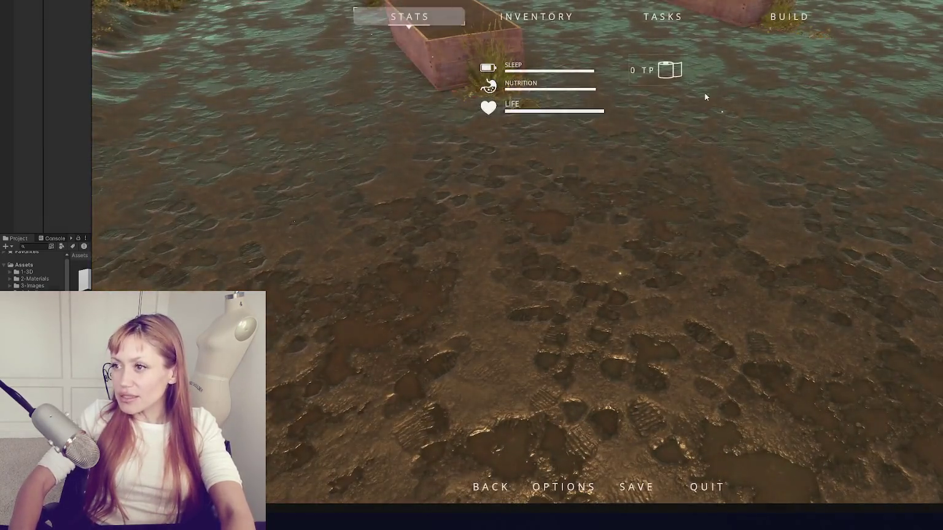
pyautogui.click(803, 19)
pyautogui.click(718, 117)
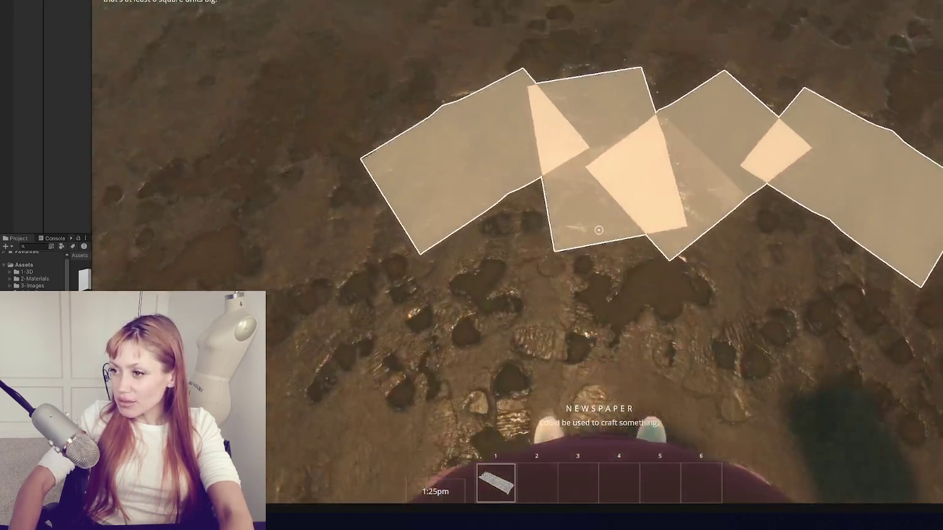
pyautogui.click(518, 251)
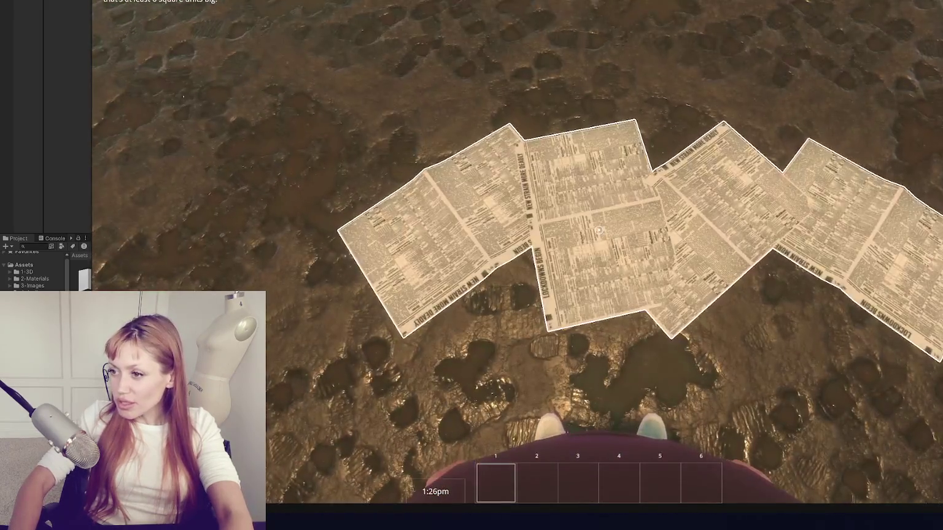
pyautogui.press('e')
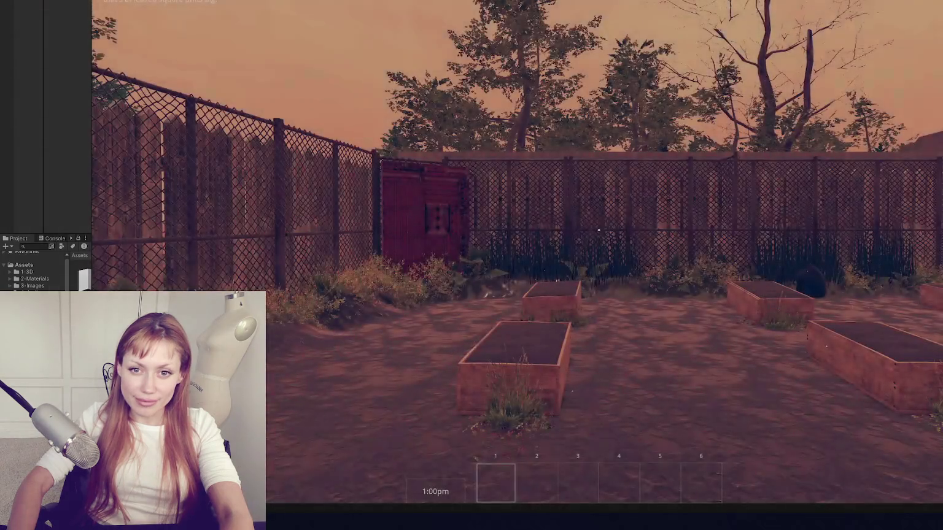
# Step: Walk past the raised garden beds to the wooden gate and open it
pyautogui.press('w')
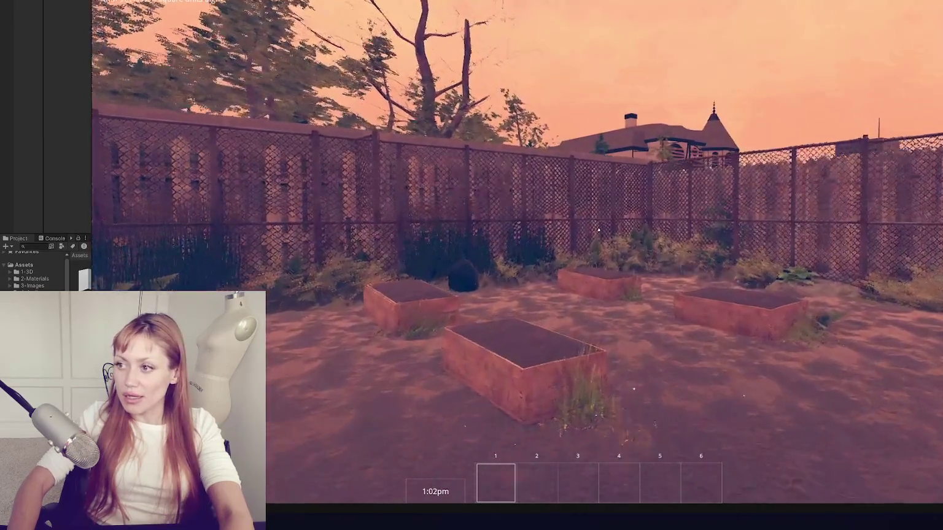
pyautogui.press('w')
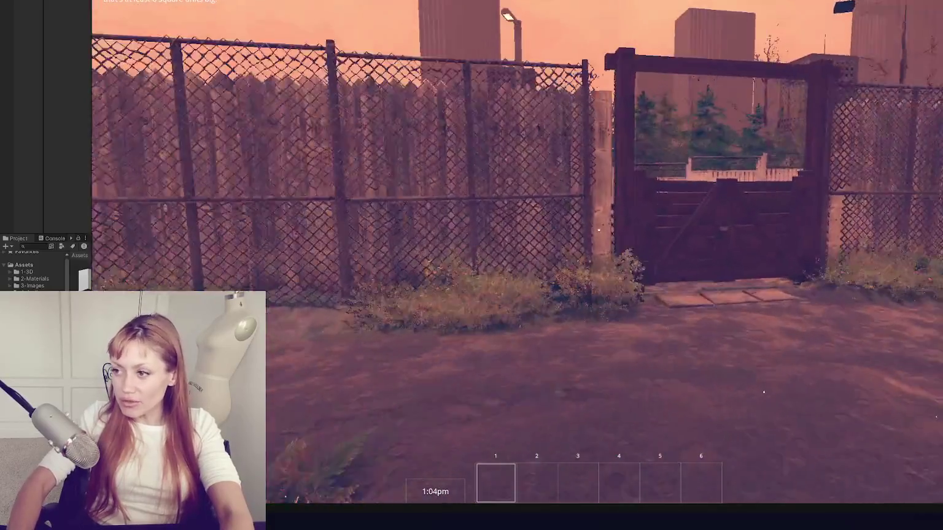
pyautogui.press('w')
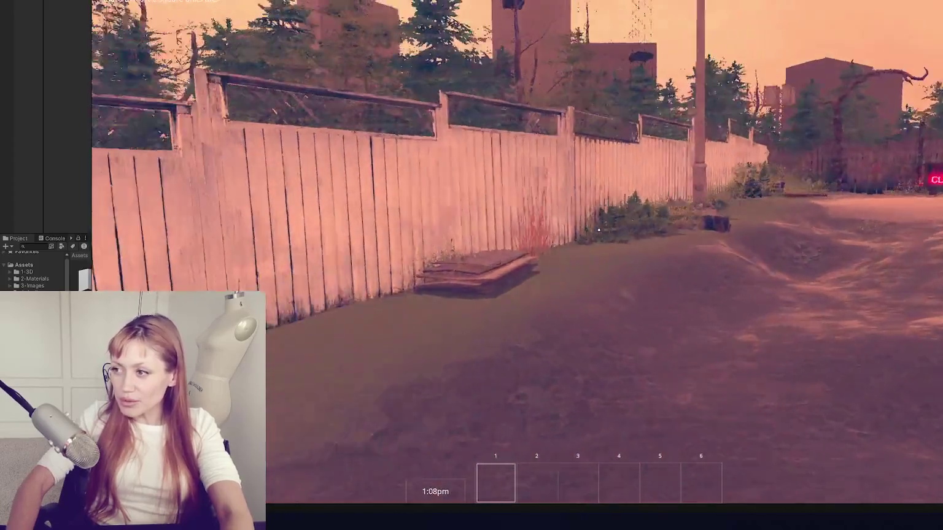
pyautogui.moveTo(599, 231)
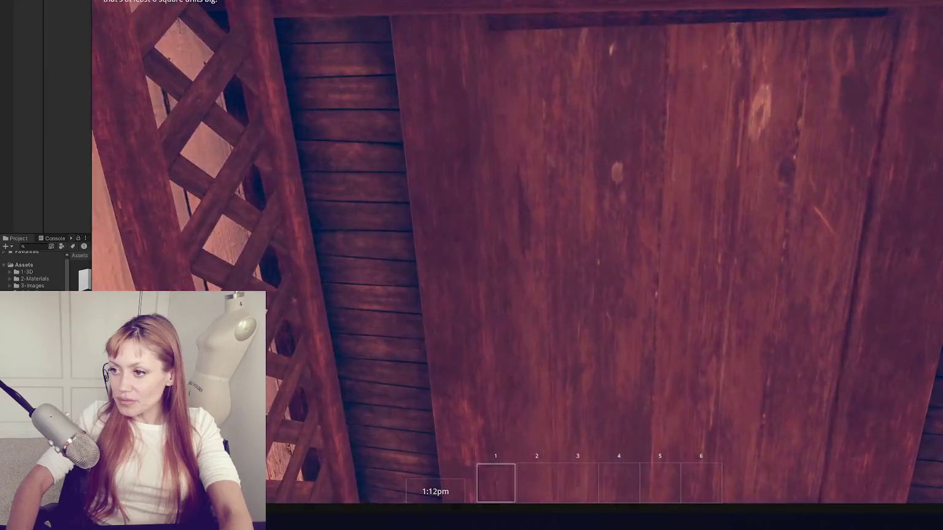
pyautogui.press('e')
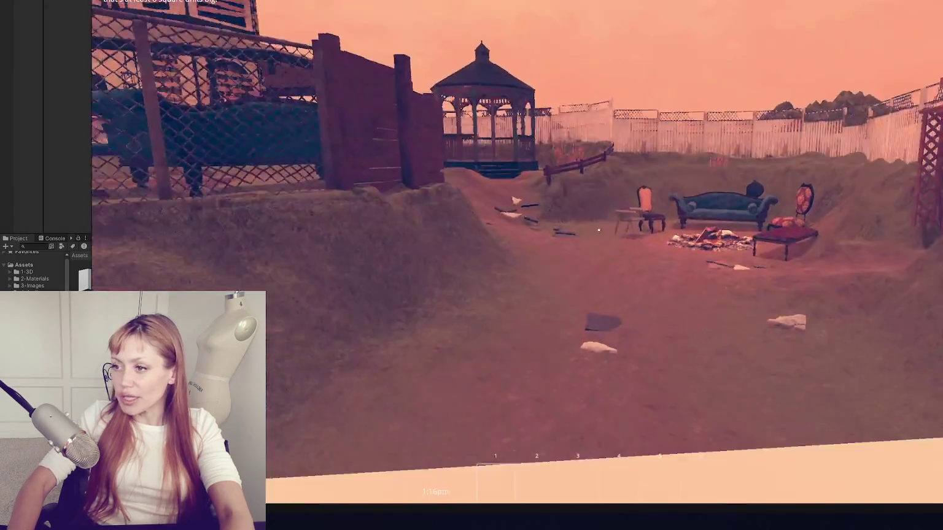
# Step: Walk into the shop room, back past the shed, then through the chain-link gate to the red door
pyautogui.press('w')
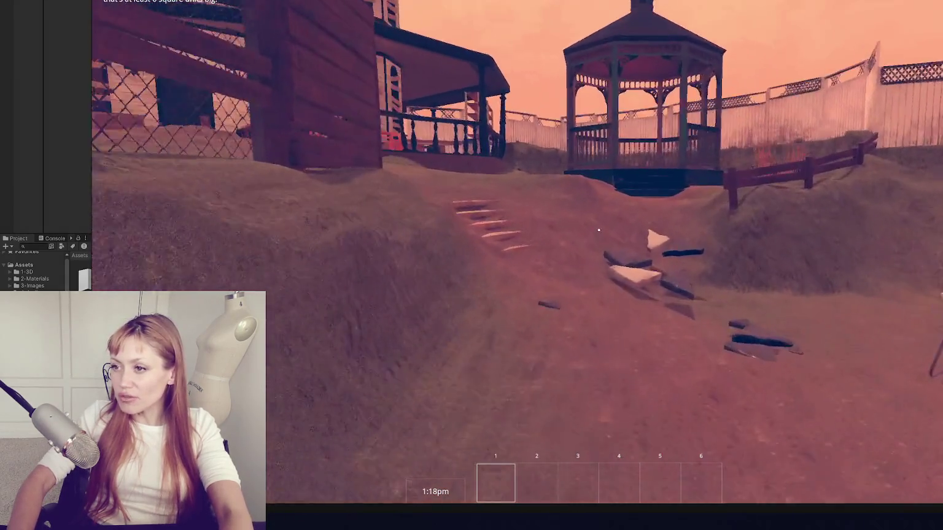
pyautogui.press('w')
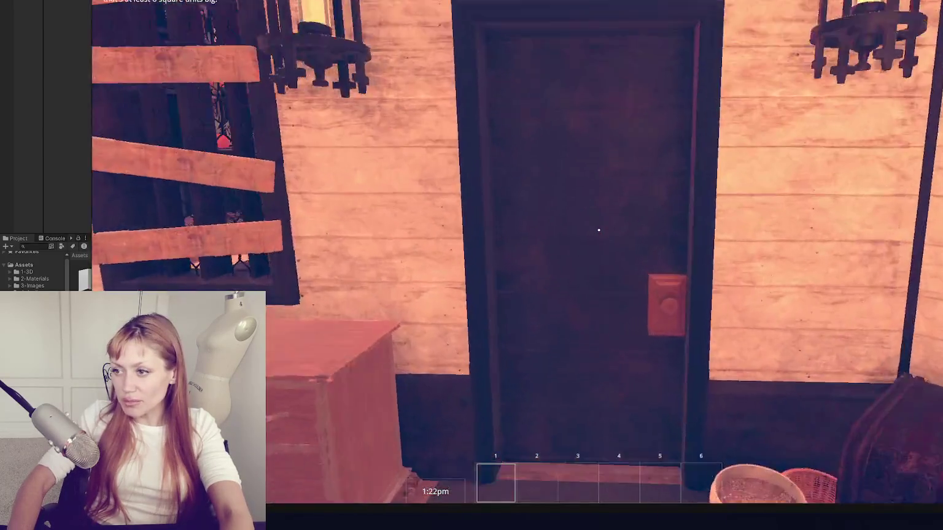
pyautogui.press('w')
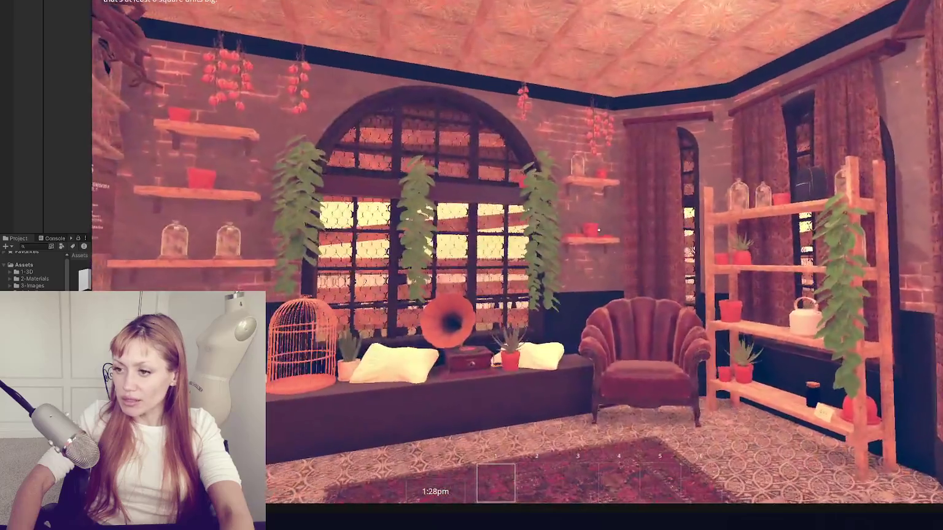
pyautogui.press('w')
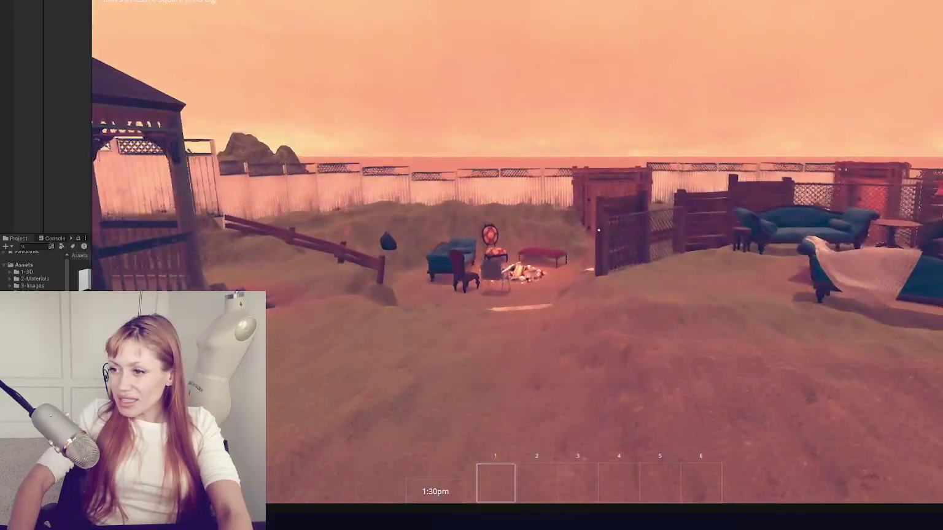
pyautogui.press('w')
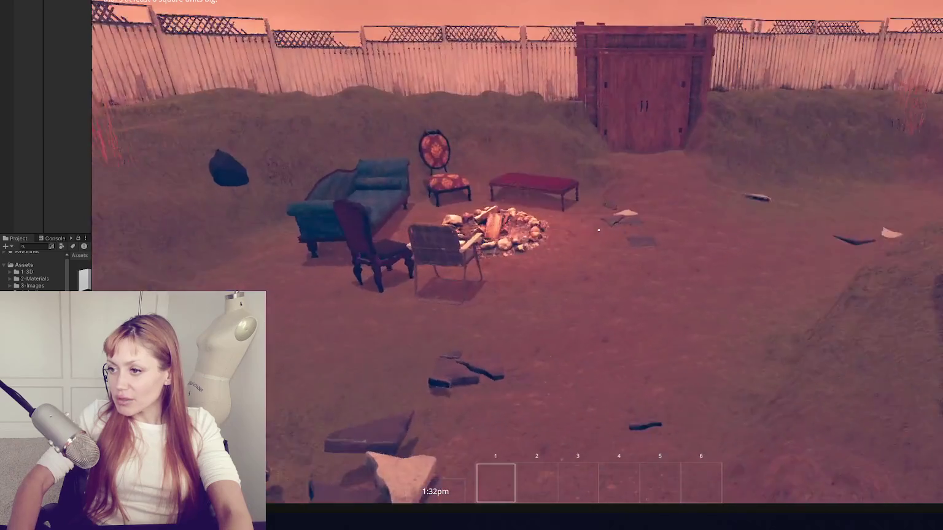
pyautogui.press('w')
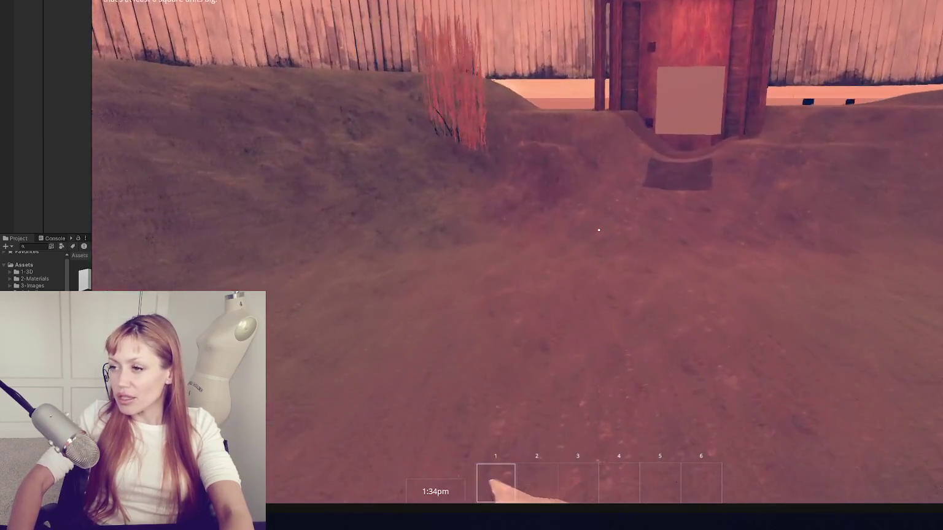
pyautogui.press('w')
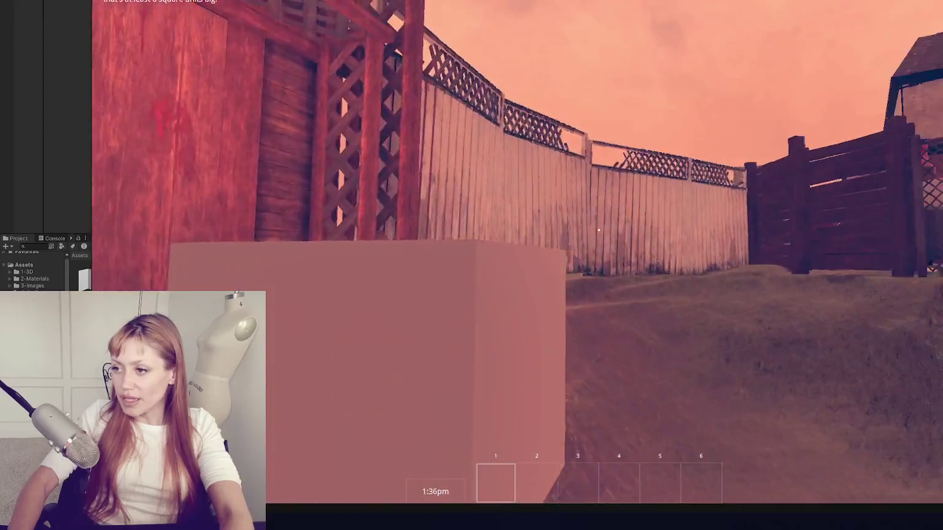
pyautogui.press('w')
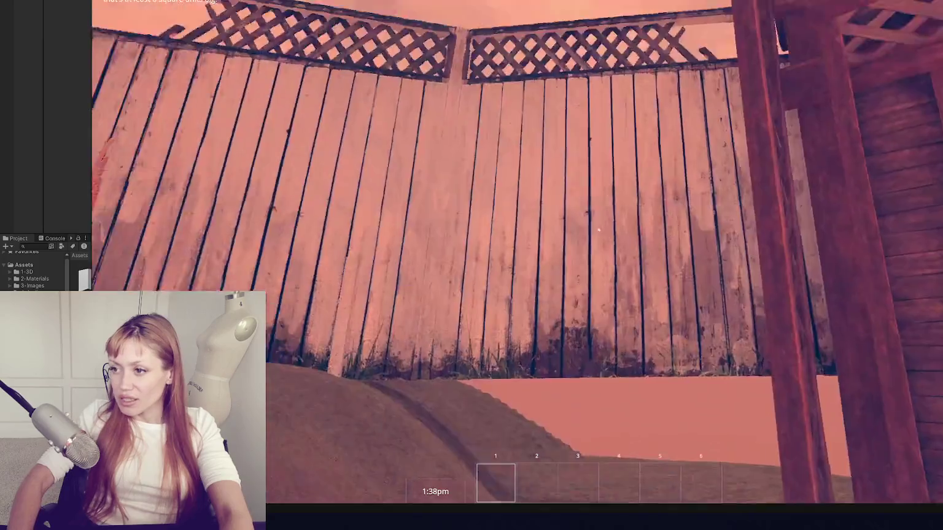
pyautogui.press('w')
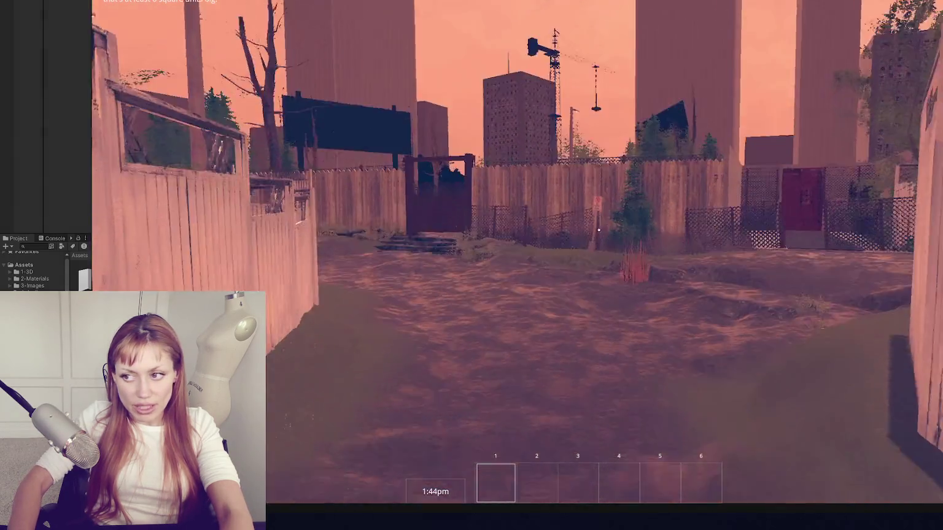
pyautogui.press('w')
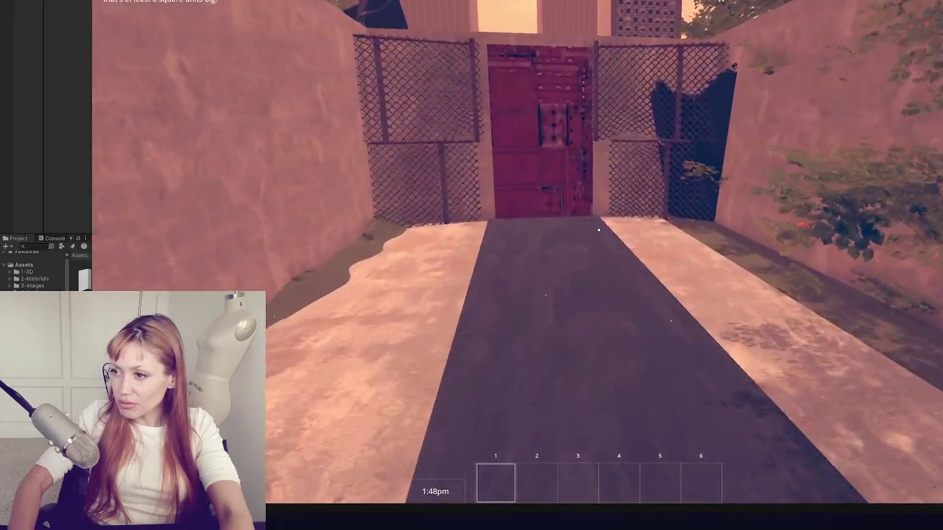
pyautogui.press('w')
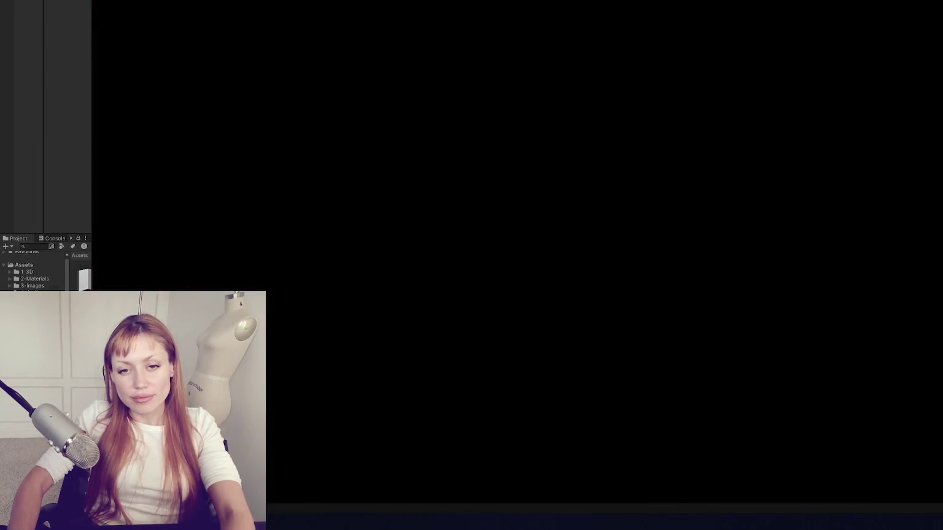
# Step: Walk from the yard path onto the street toward the houses and parked cars
pyautogui.press('w')
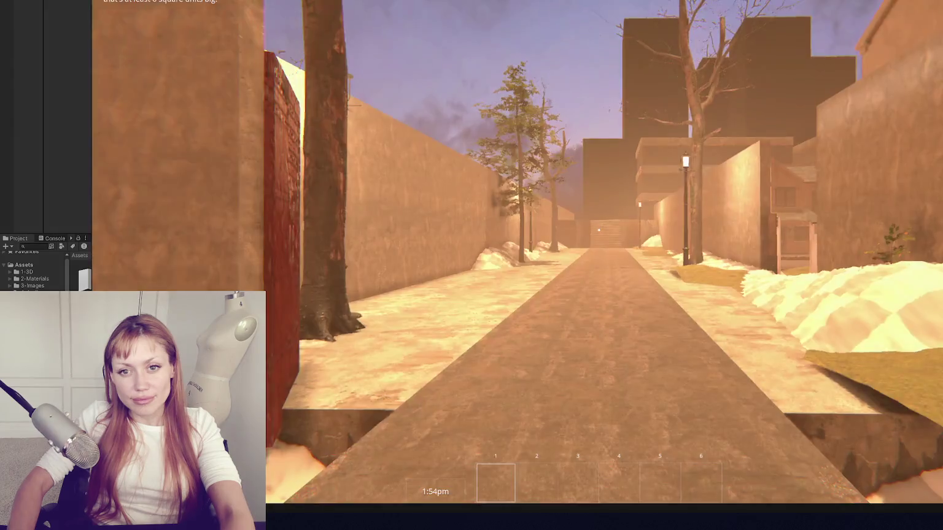
pyautogui.press('w')
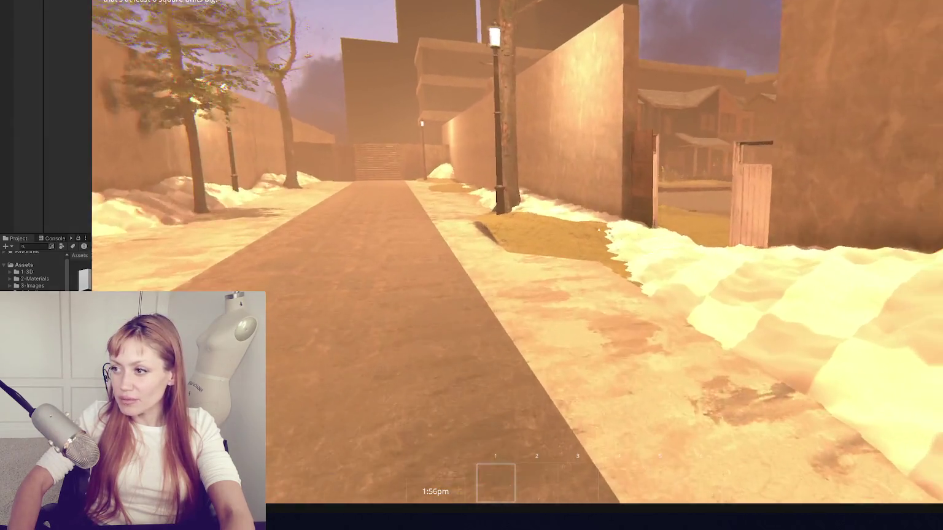
pyautogui.press('w')
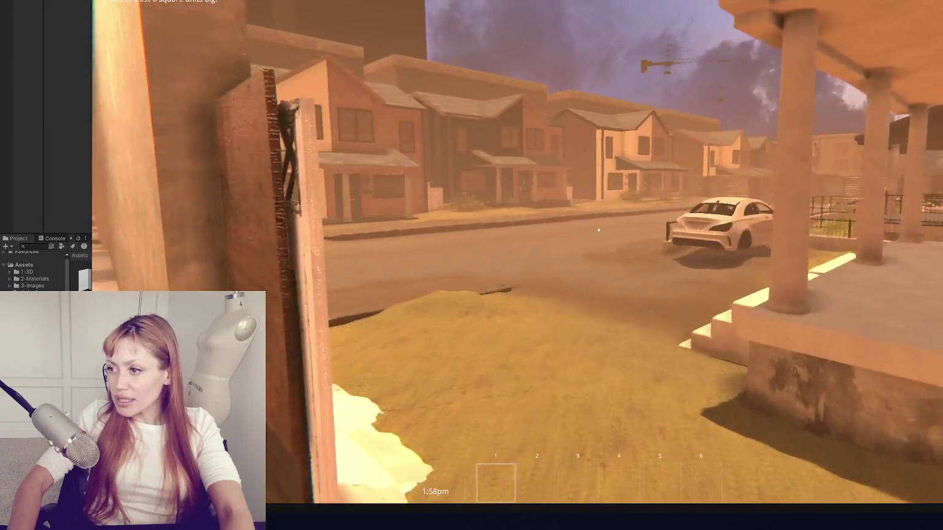
pyautogui.press('w')
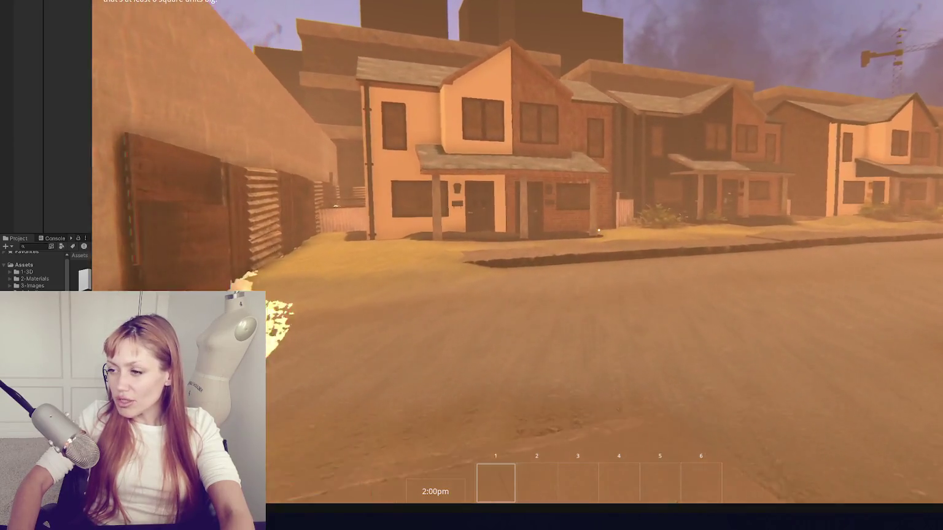
pyautogui.press('w')
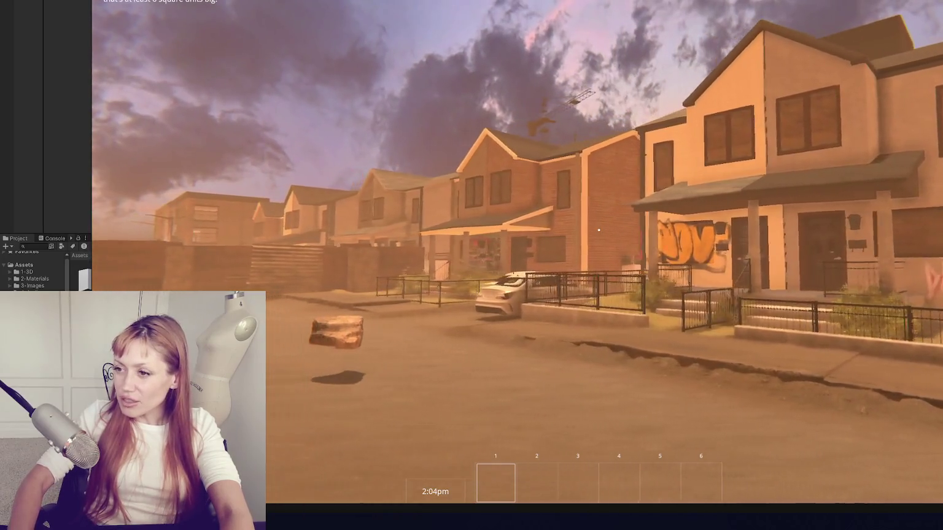
pyautogui.press('w')
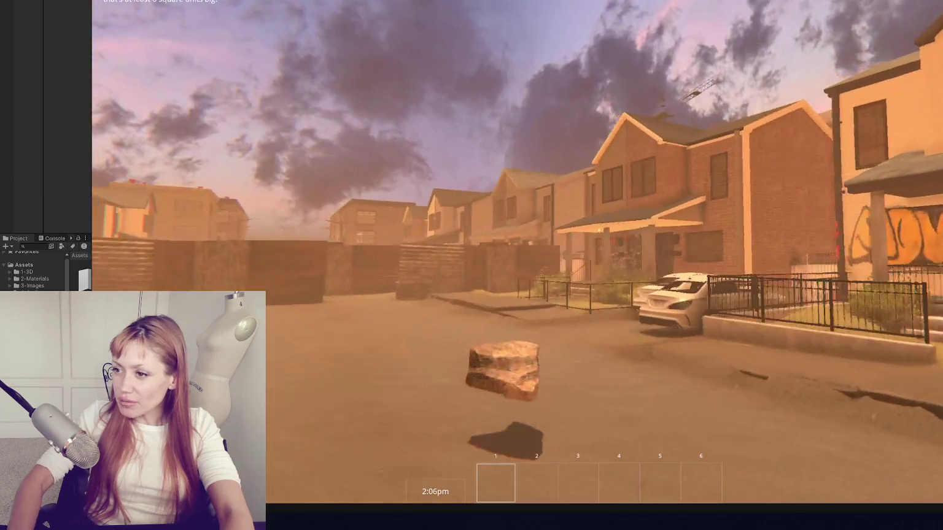
pyautogui.press('w')
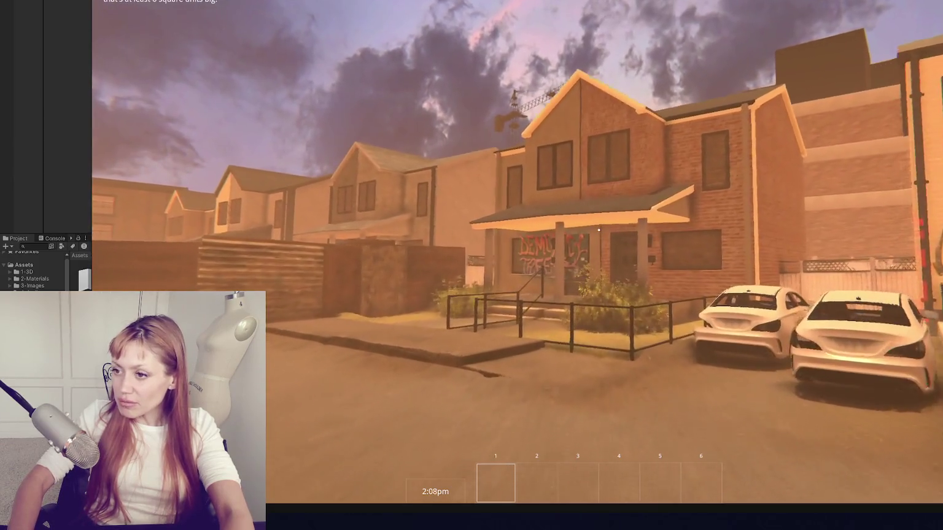
# Step: Follow the wooden fence, detour through the grassy alley, and head down the street toward the floating rock
pyautogui.press('w')
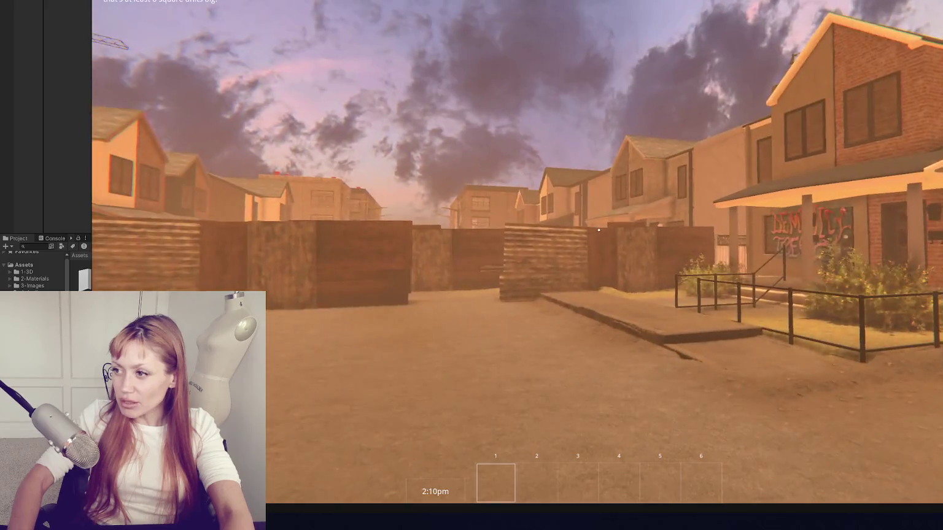
pyautogui.press('w')
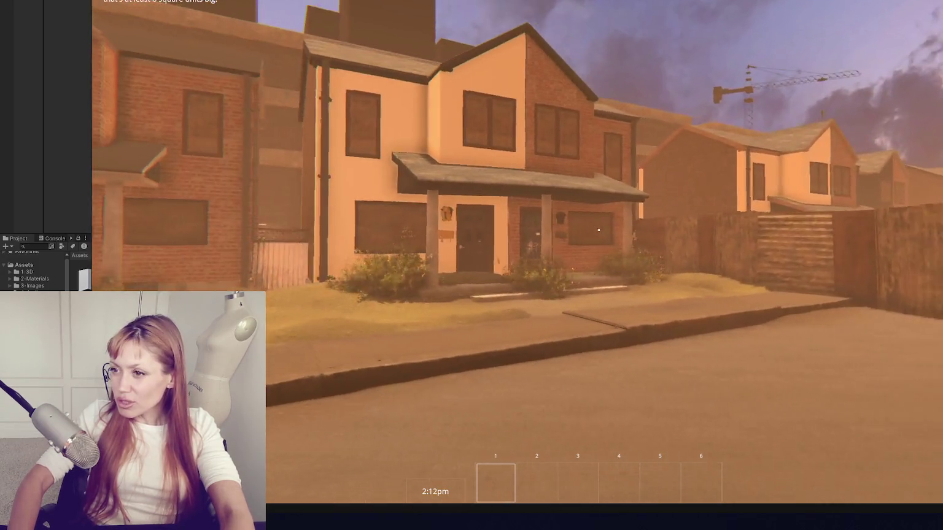
pyautogui.press('w')
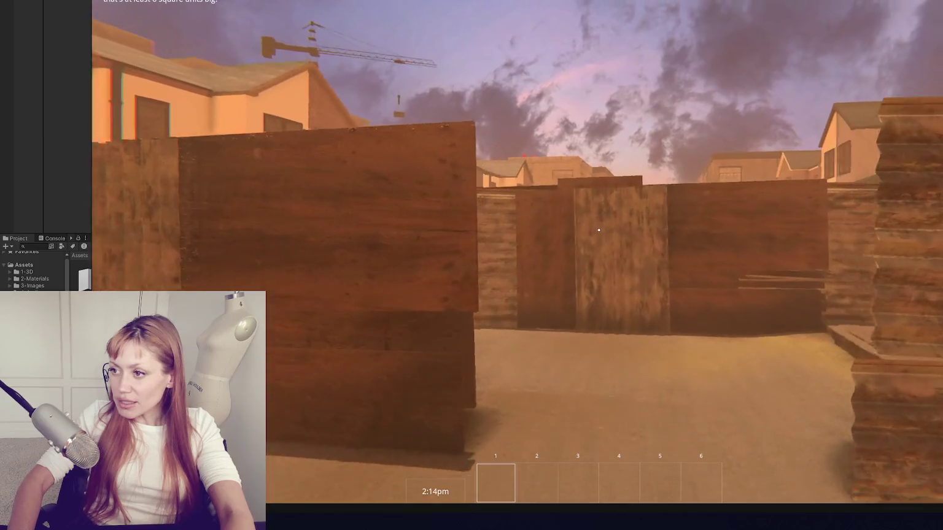
pyautogui.press('w')
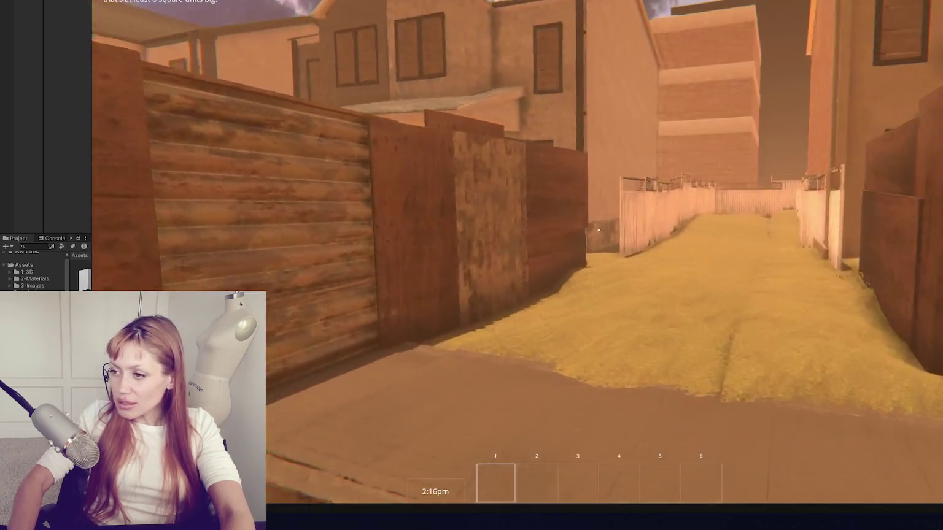
pyautogui.press('w')
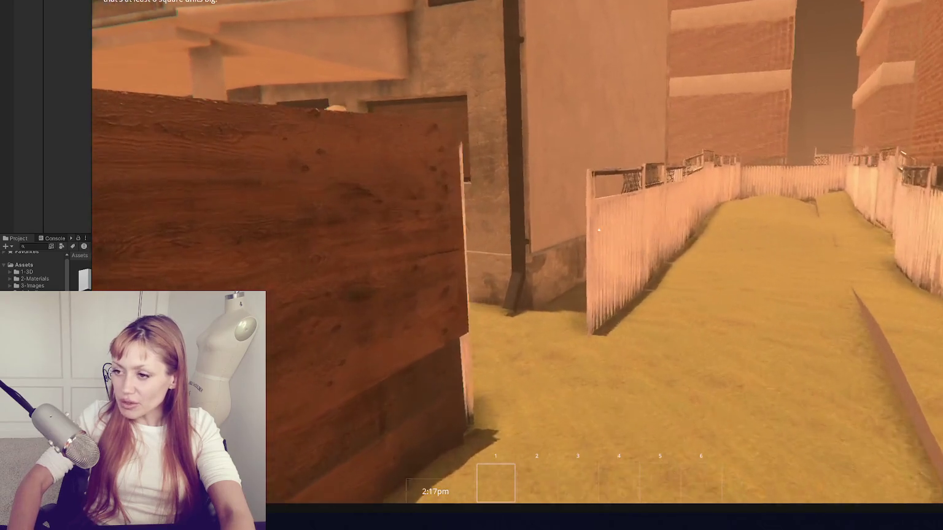
pyautogui.press('w')
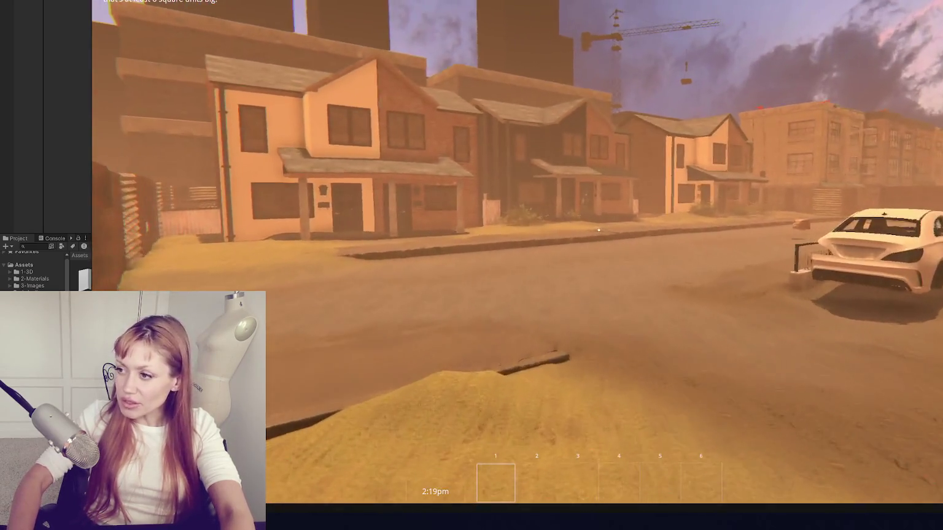
pyautogui.press('w')
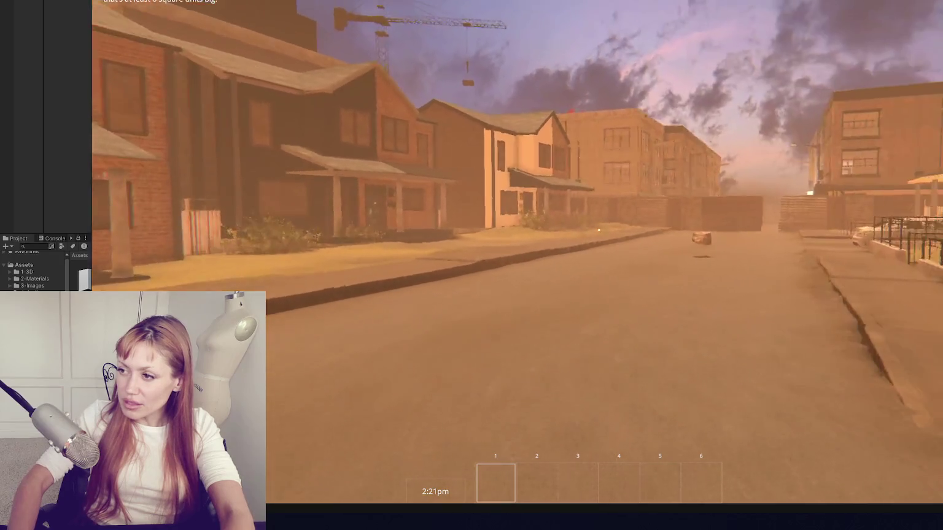
pyautogui.press('w')
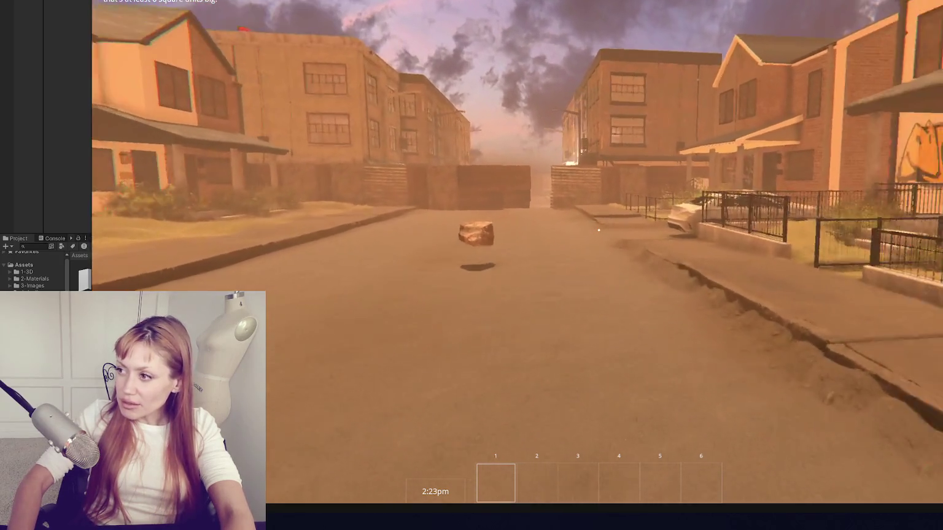
# Step: Pass through the gap in the crate walls, walk down the shopfront street and open the pause menu
pyautogui.press('w')
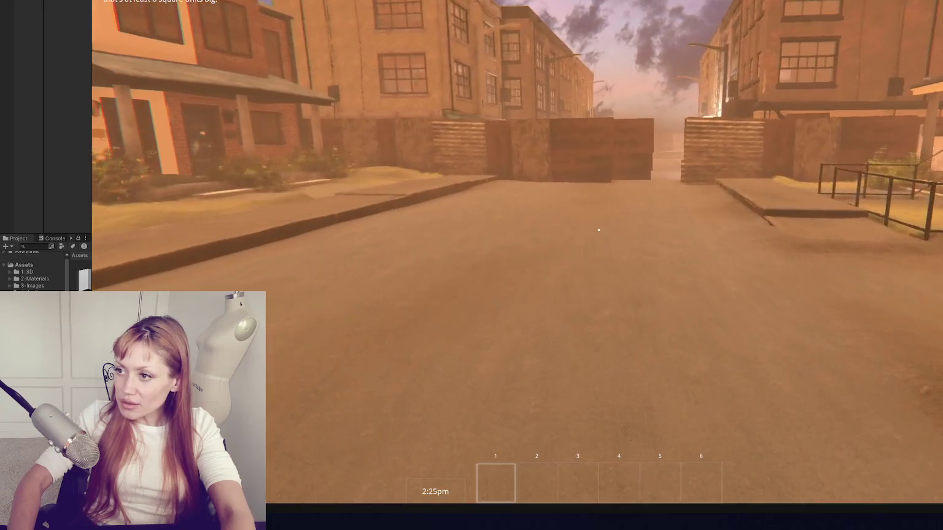
pyautogui.press('w')
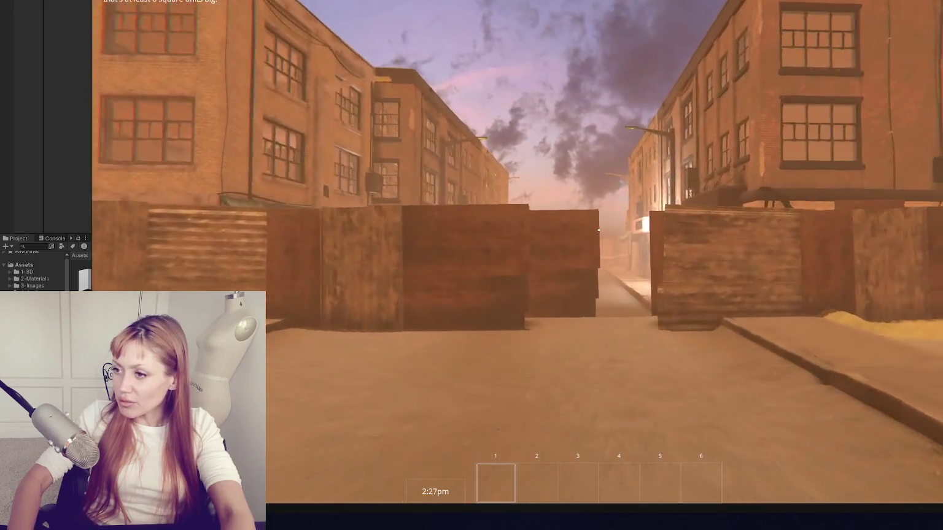
pyautogui.press('w')
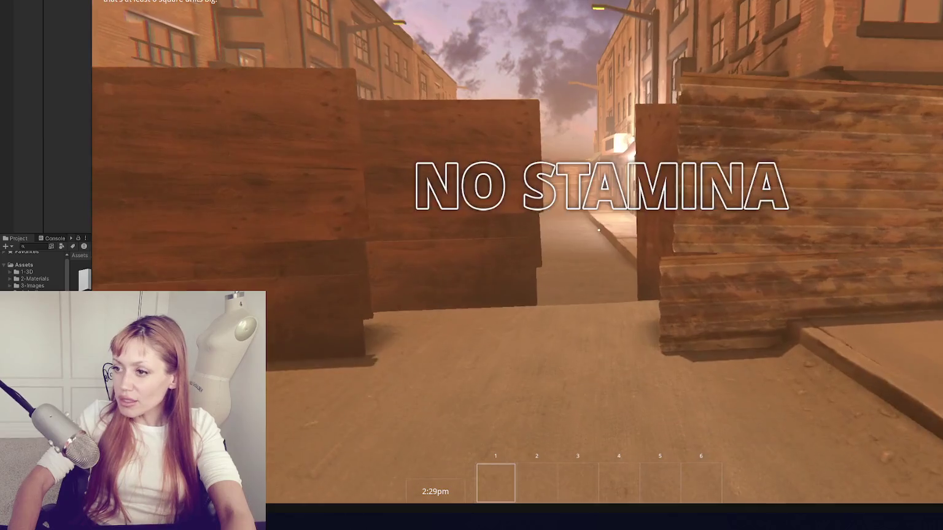
pyautogui.press('w')
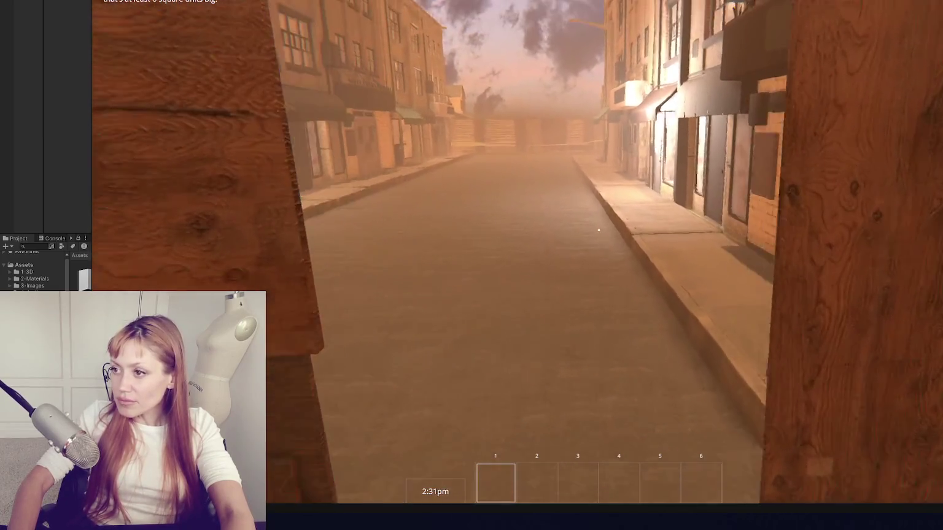
pyautogui.press('w')
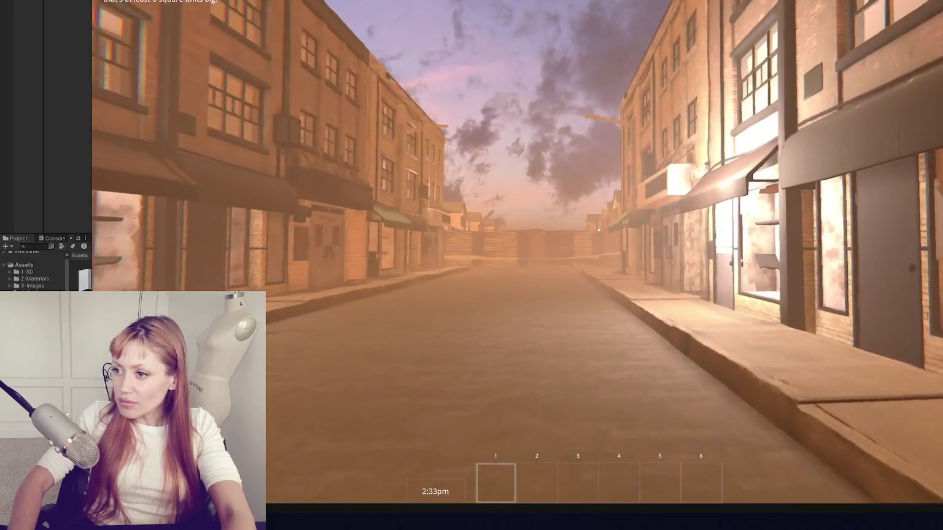
pyautogui.press('w')
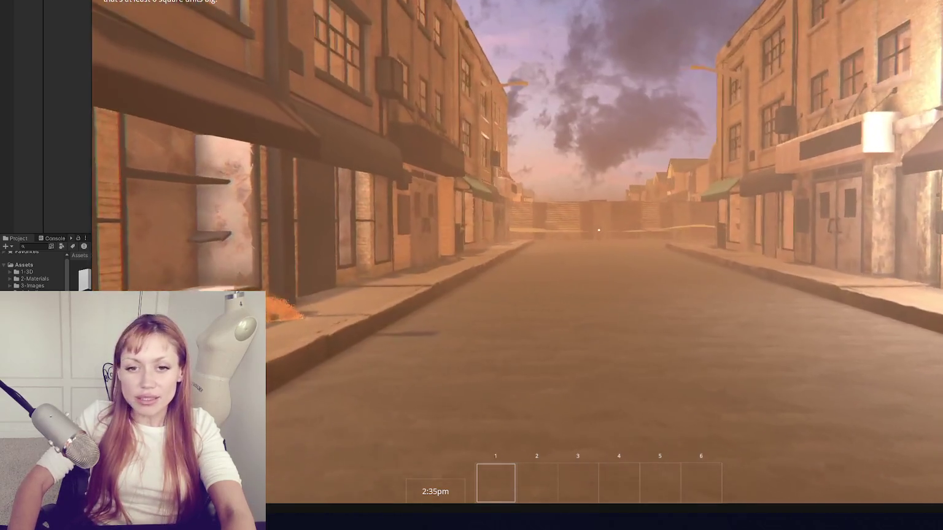
pyautogui.press('Escape')
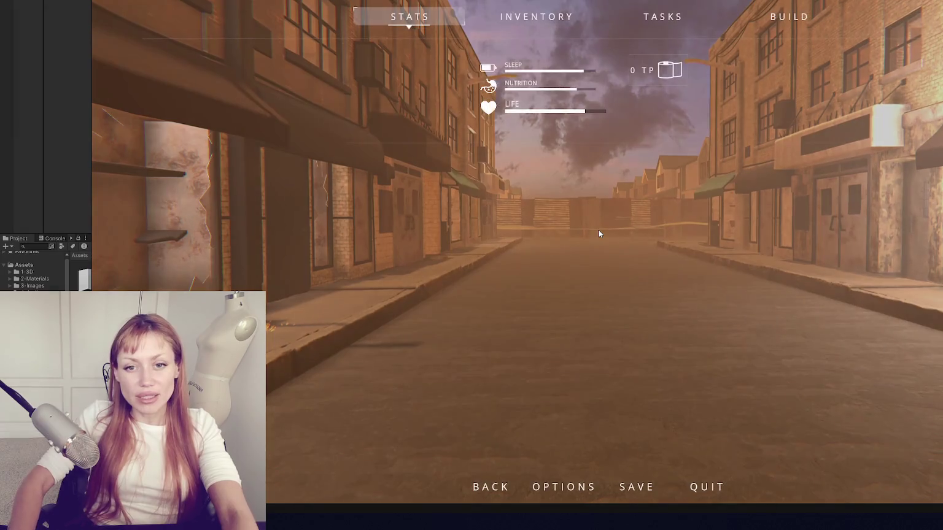